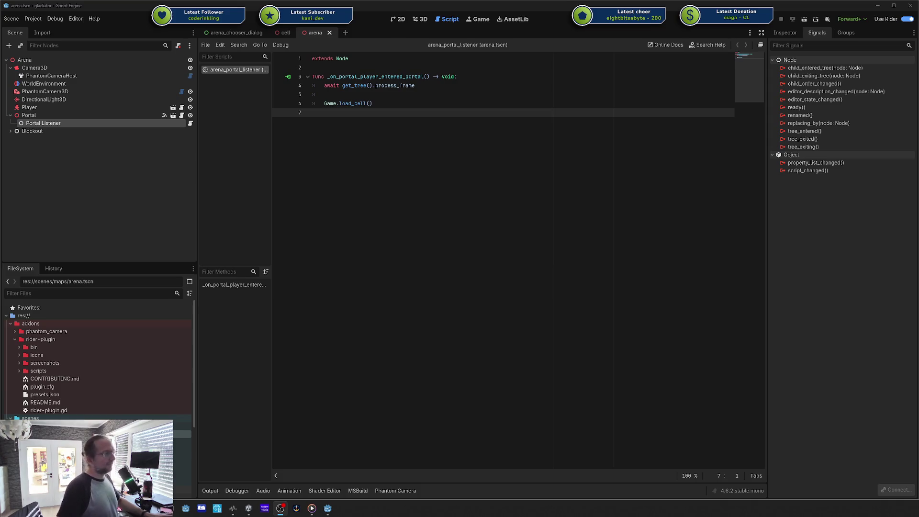
# - Drag the Codecks browser in from the right edge to cover the Godot editor with the Core Game Loop board
pyautogui.moveTo(918, 71); pyautogui.dragTo(225, 70)
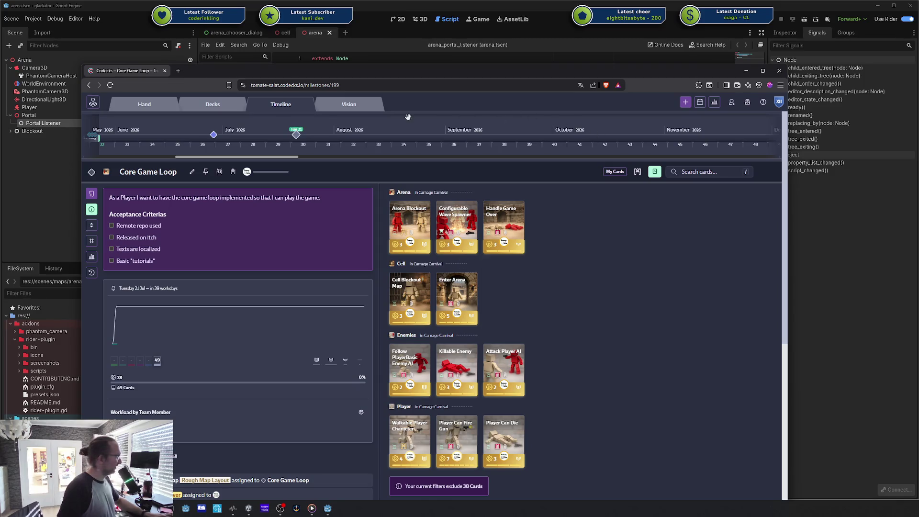
# - Check the Rookie Kitchen Map and Core Game Loop milestones, then open the Decks overview via the Hand tab
pyautogui.click(214, 137)
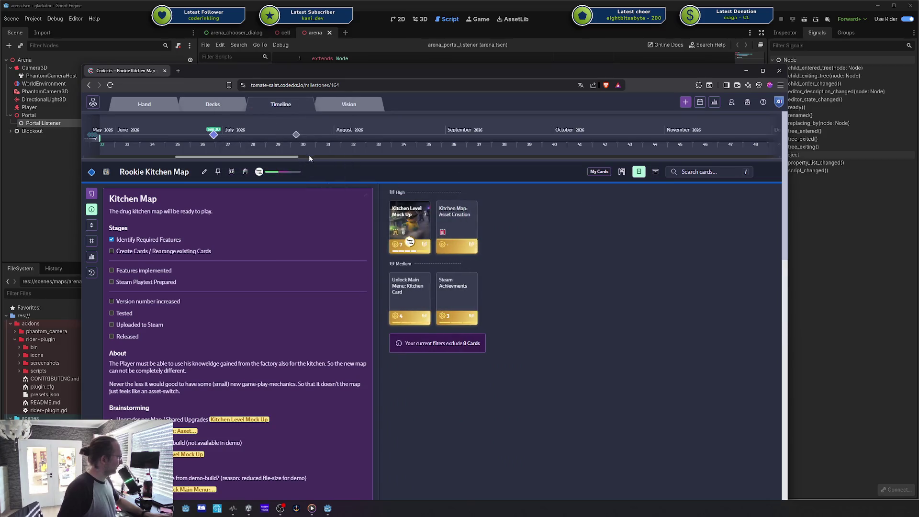
pyautogui.moveTo(297, 135)
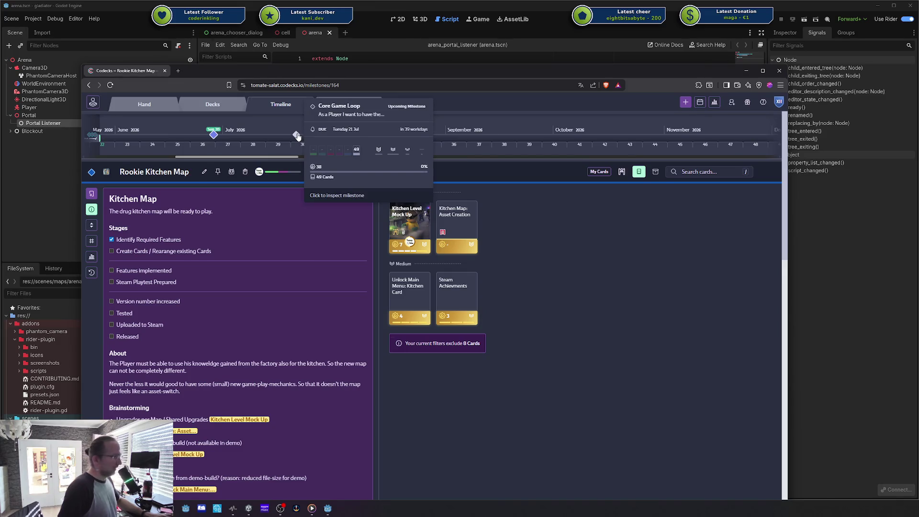
pyautogui.click(296, 135)
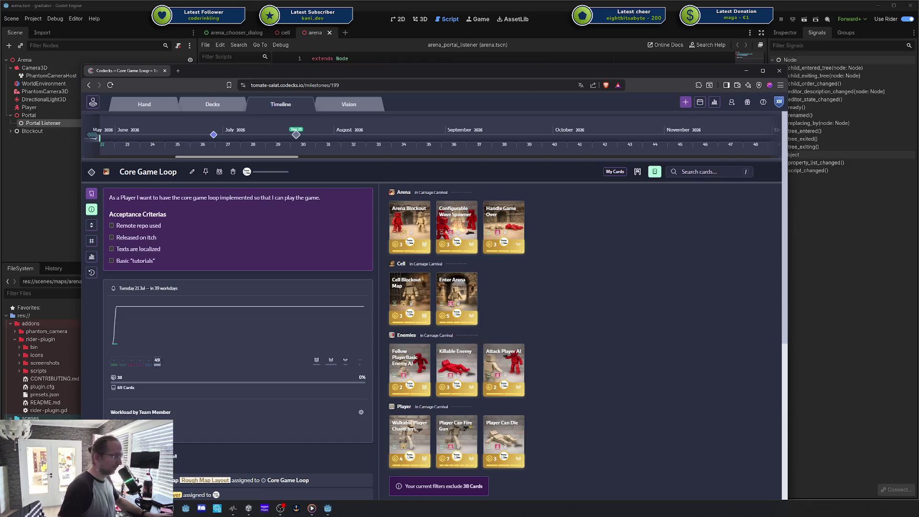
pyautogui.click(280, 508)
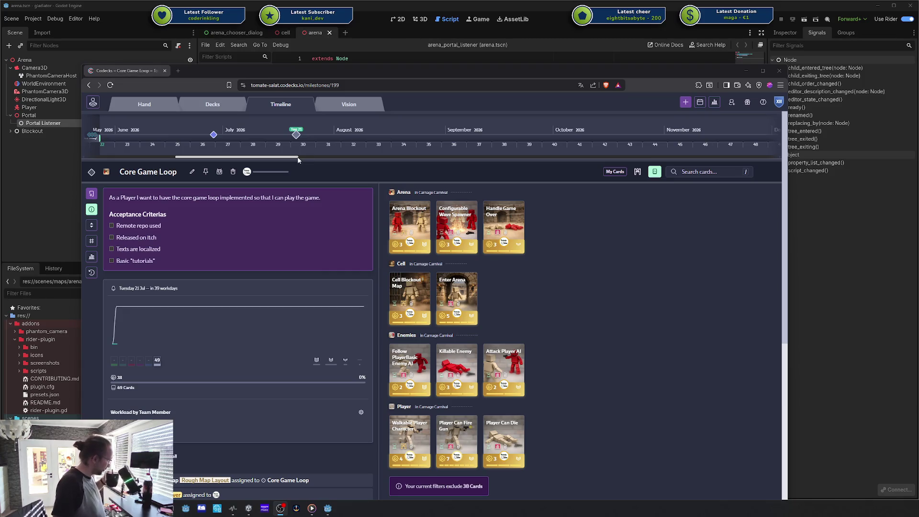
pyautogui.click(148, 104)
pyautogui.click(212, 104)
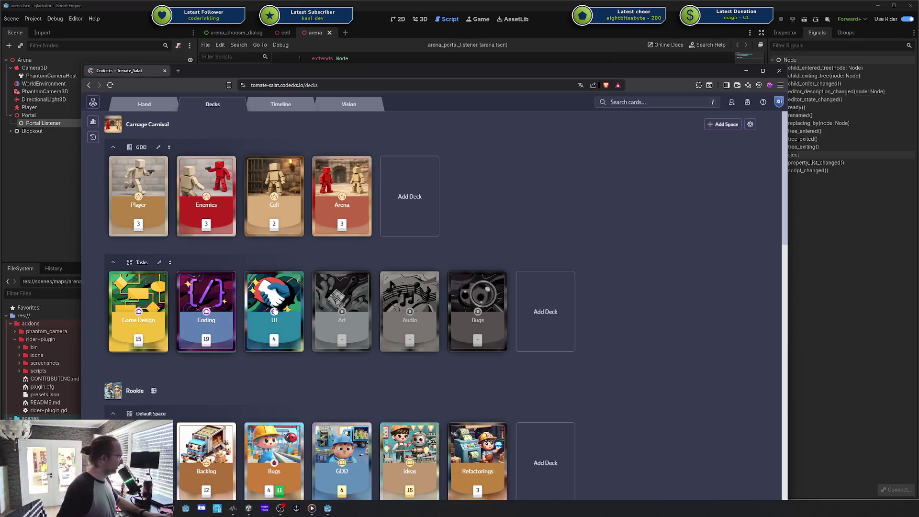
pyautogui.scroll(-1, 325, 308)
pyautogui.scroll(-5, 324, 308)
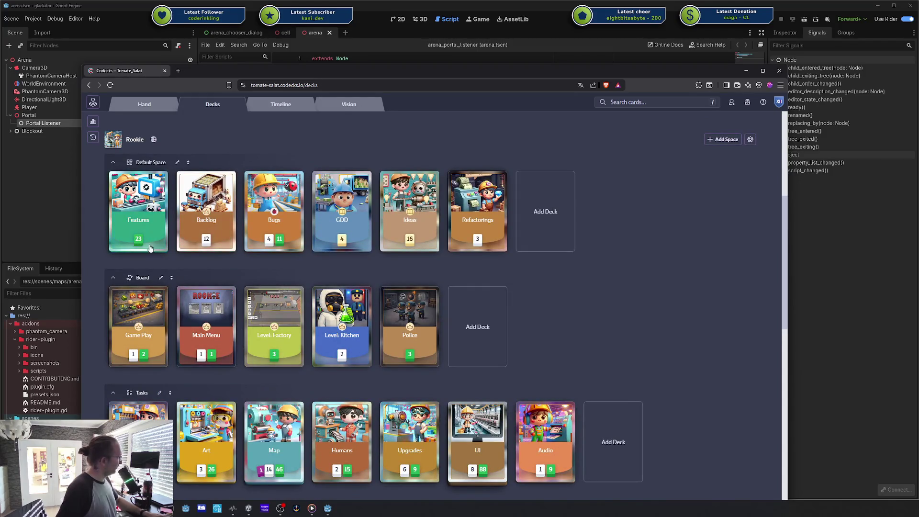
pyautogui.scroll(5, 175, 256)
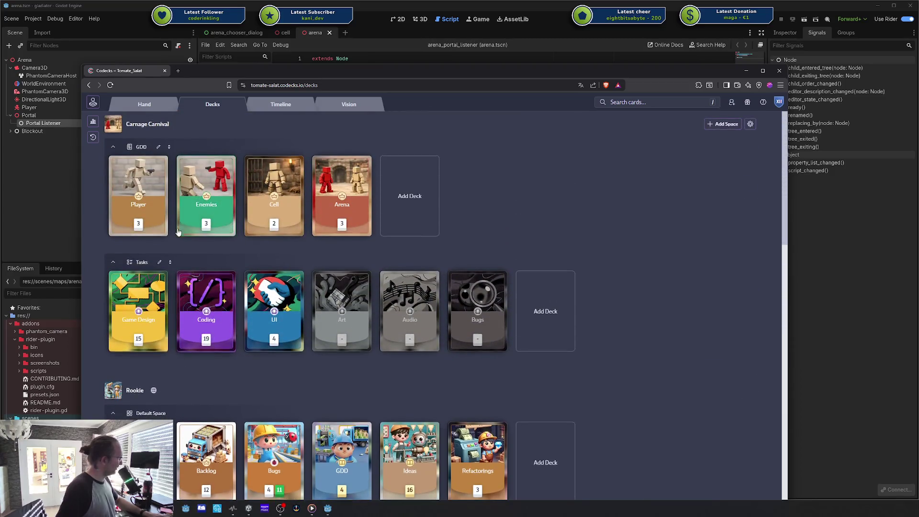
pyautogui.scroll(-3, 191, 287)
pyautogui.scroll(3, 204, 345)
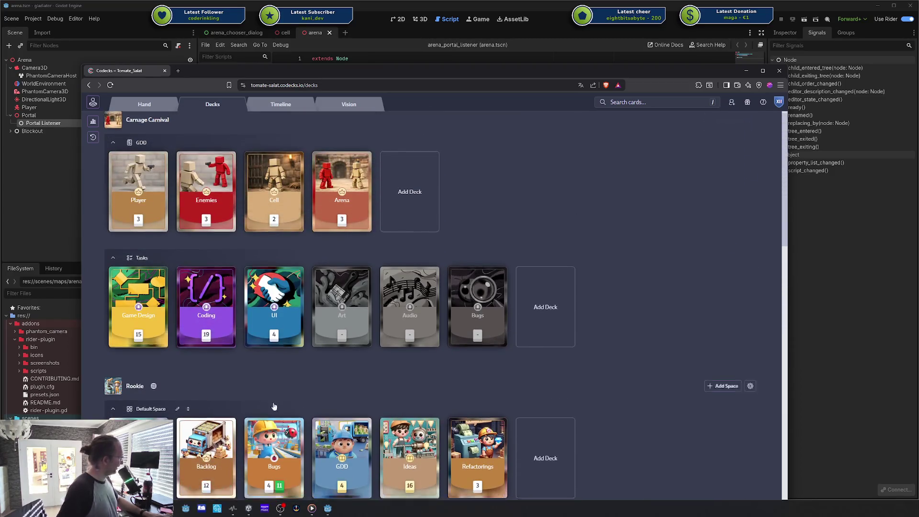
pyautogui.scroll(-3, 273, 404)
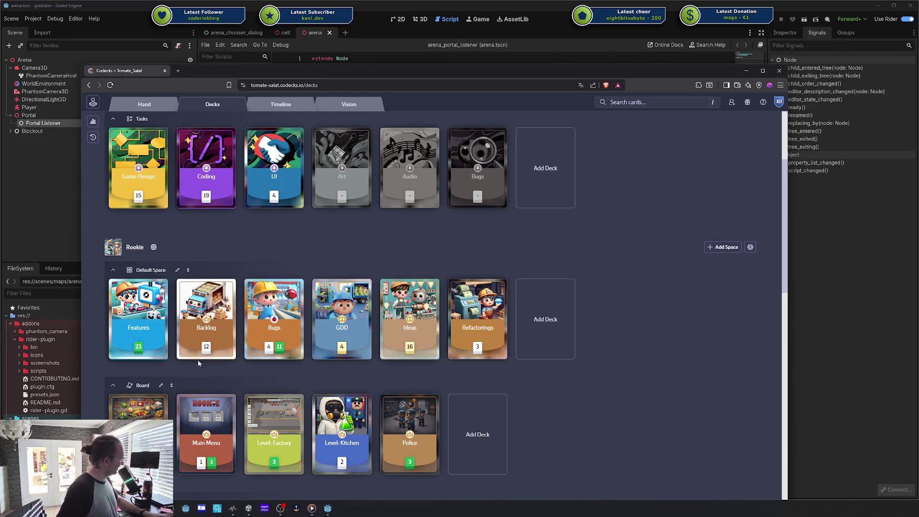
pyautogui.scroll(-3, 265, 372)
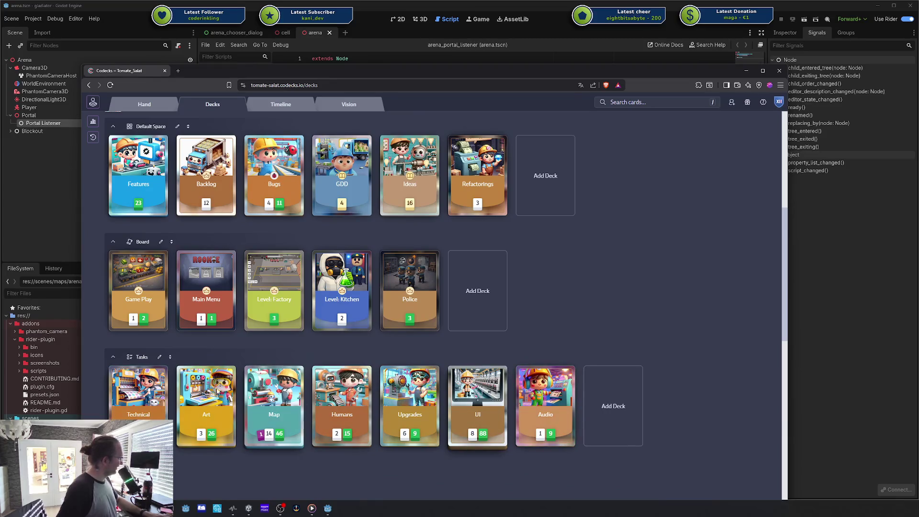
pyautogui.scroll(1, 283, 388)
pyautogui.scroll(5, 282, 389)
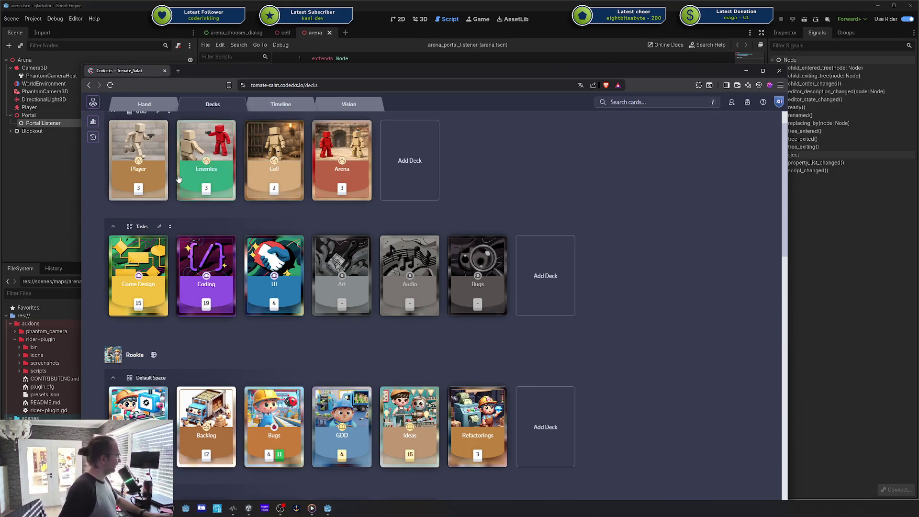
pyautogui.scroll(1, 178, 179)
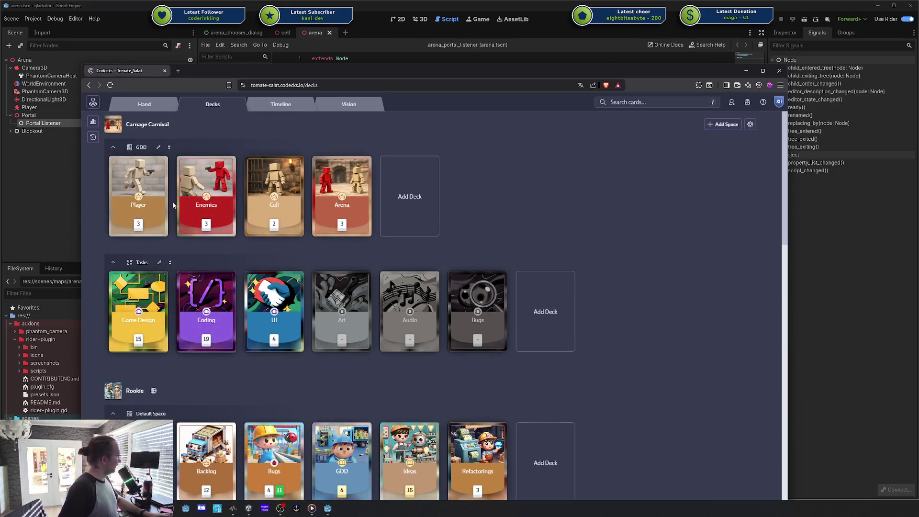
pyautogui.scroll(-5, 156, 200)
pyautogui.scroll(-2, 176, 327)
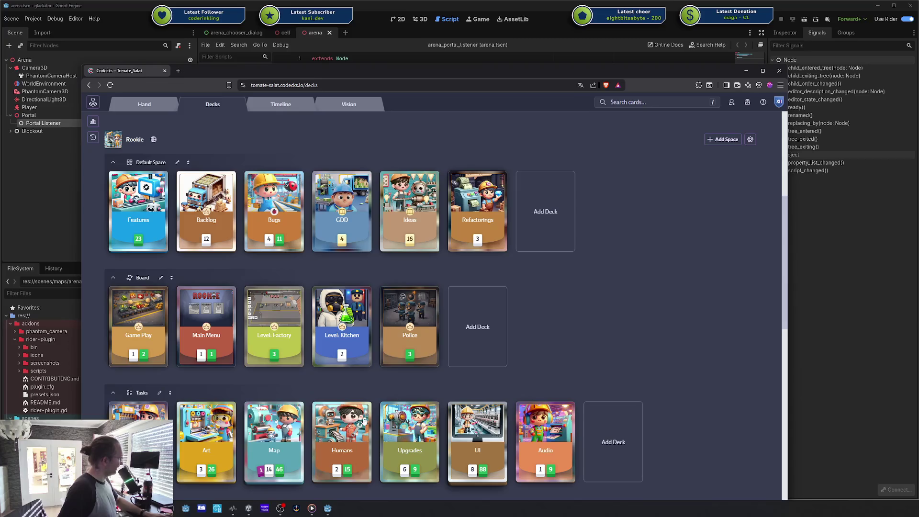
pyautogui.scroll(-2, 539, 439)
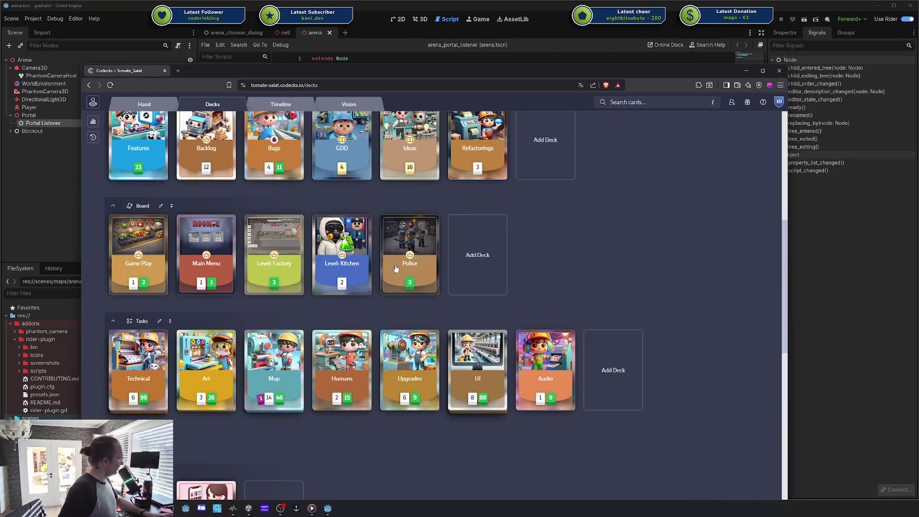
pyautogui.click(463, 257)
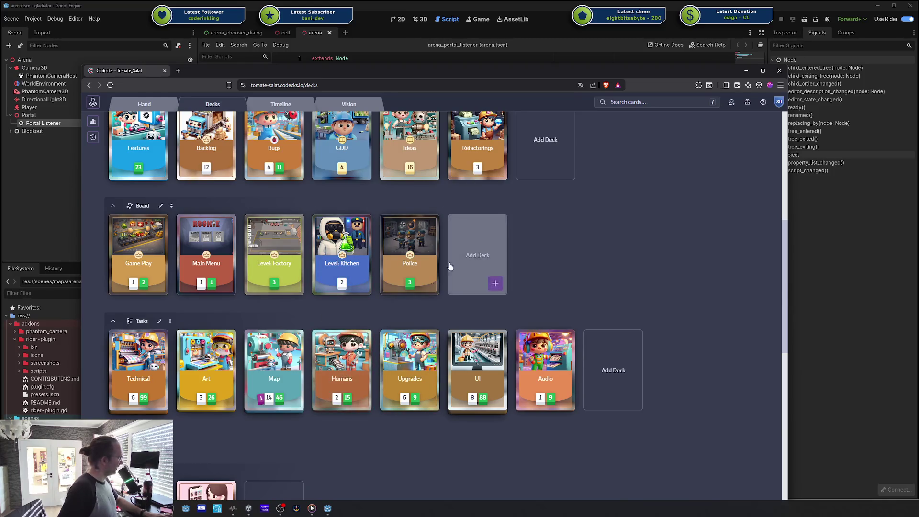
pyautogui.moveTo(348, 346)
pyautogui.mouseDown()
pyautogui.moveTo(476, 248)
pyautogui.moveTo(349, 346)
pyautogui.mouseUp()
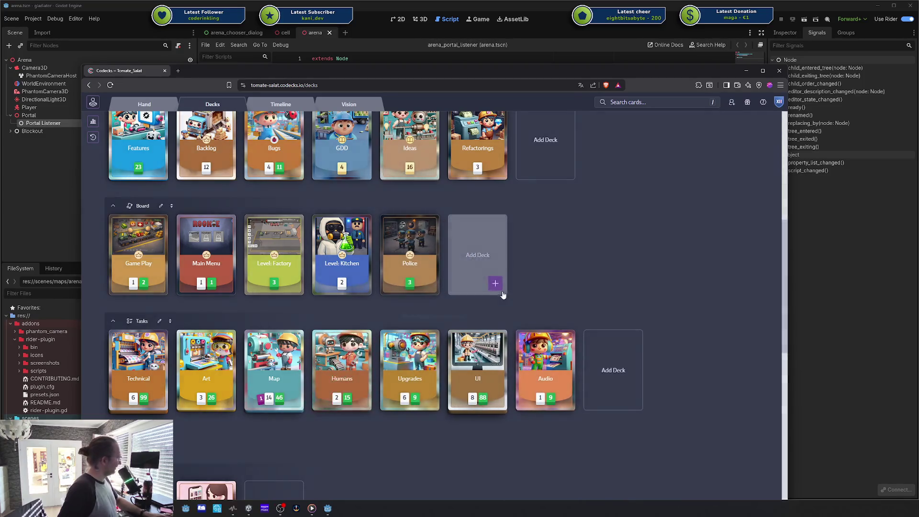
pyautogui.scroll(7, 567, 283)
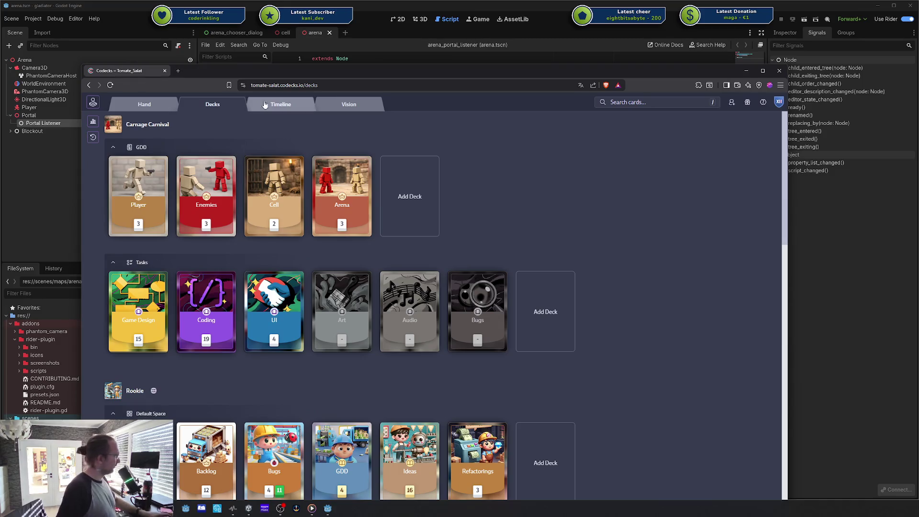
# - Return to Core Game Loop, open and close the milestone calendar, and show its workload and burndown metrics
pyautogui.click(280, 104)
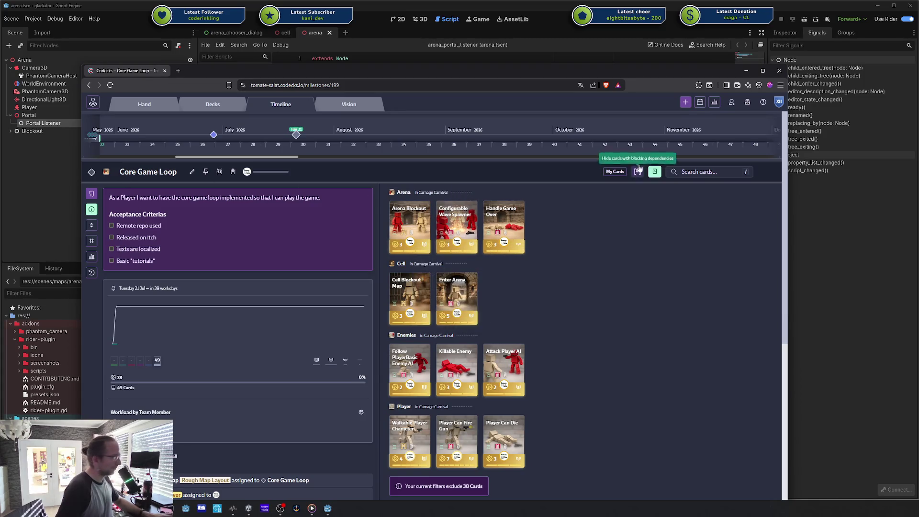
pyautogui.click(699, 102)
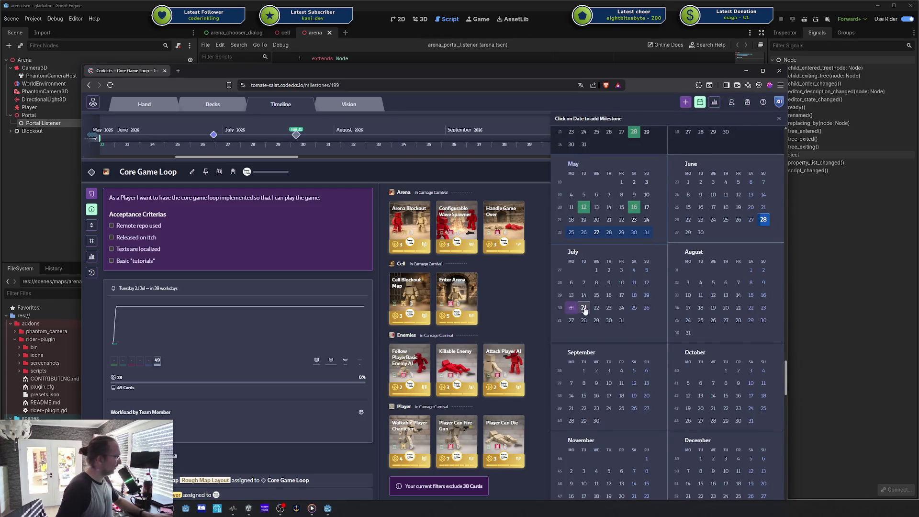
pyautogui.moveTo(584, 313)
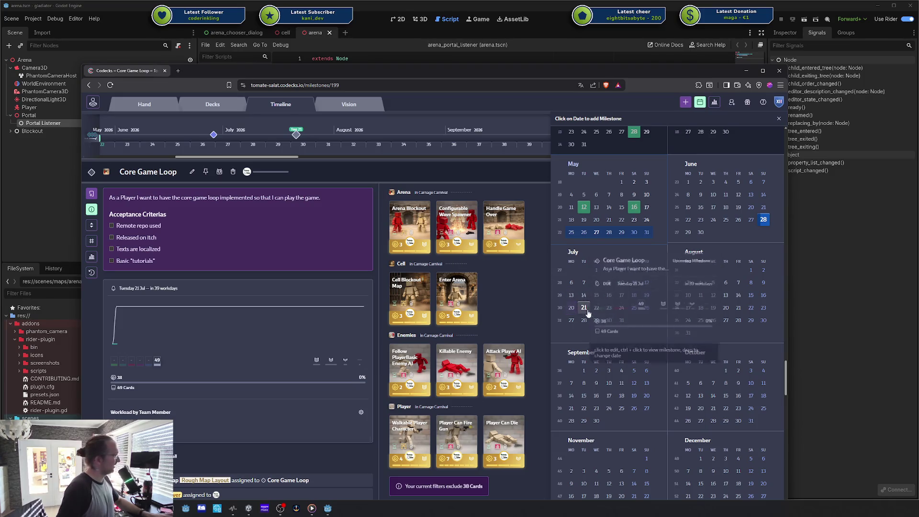
pyautogui.click(778, 118)
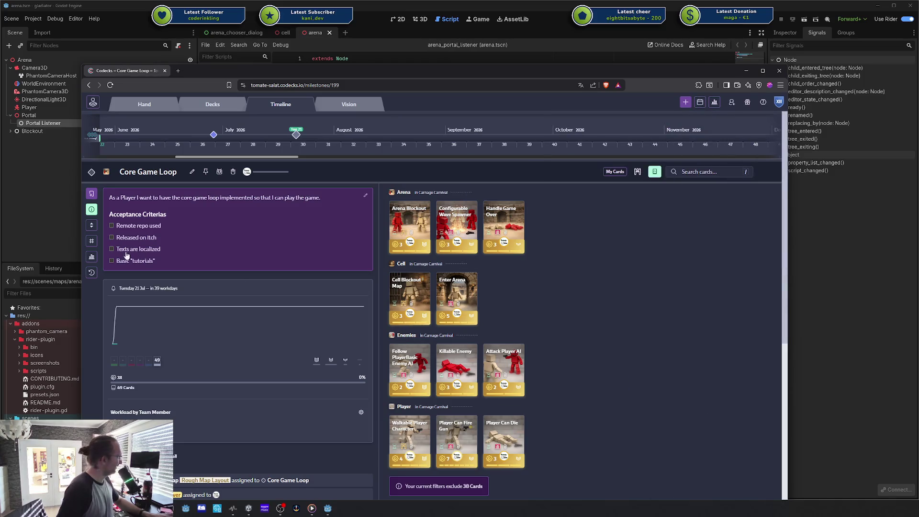
pyautogui.click(91, 258)
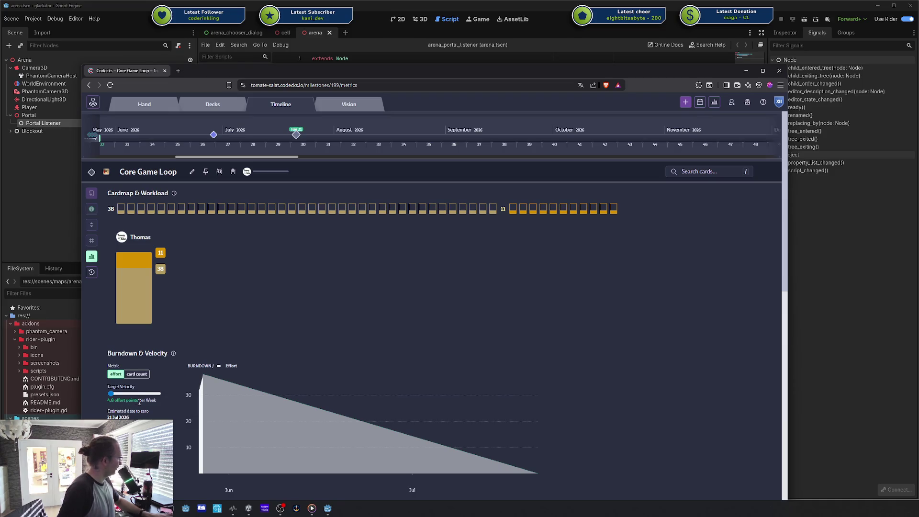
# - Inspect the burndown chart's 21 Jul 2026 estimated zero date, then return to the Decks overview
pyautogui.scroll(-2, 118, 366)
pyautogui.doubleClick(126, 345)
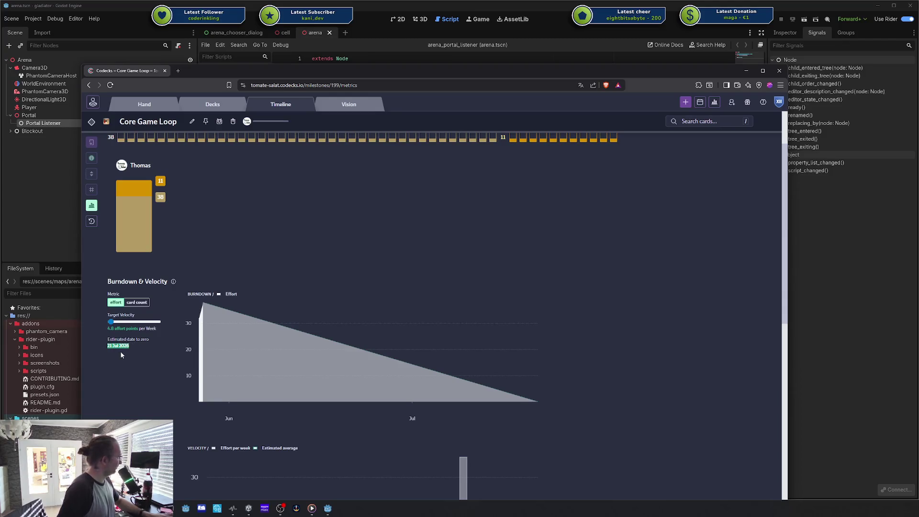
pyautogui.click(128, 328)
pyautogui.hotkey('ctrl', 'a')
pyautogui.click(108, 347)
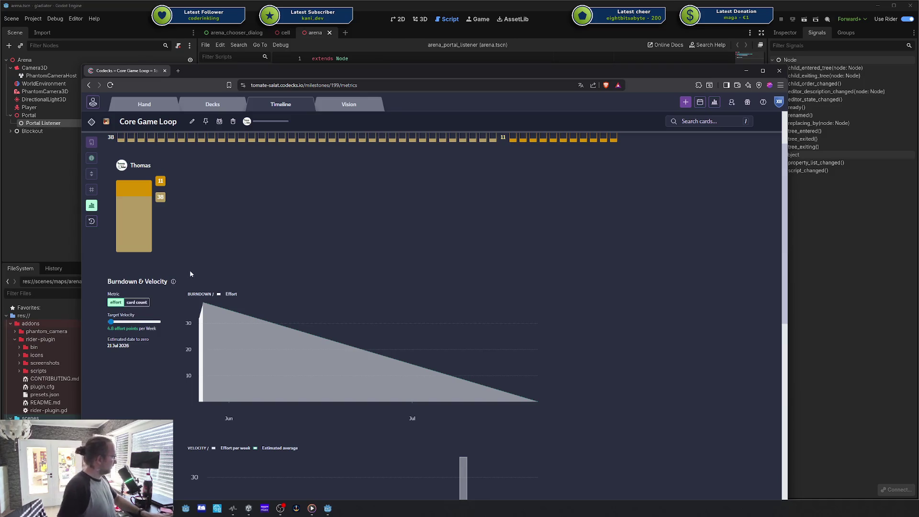
pyautogui.scroll(2, 228, 262)
pyautogui.scroll(1, 240, 271)
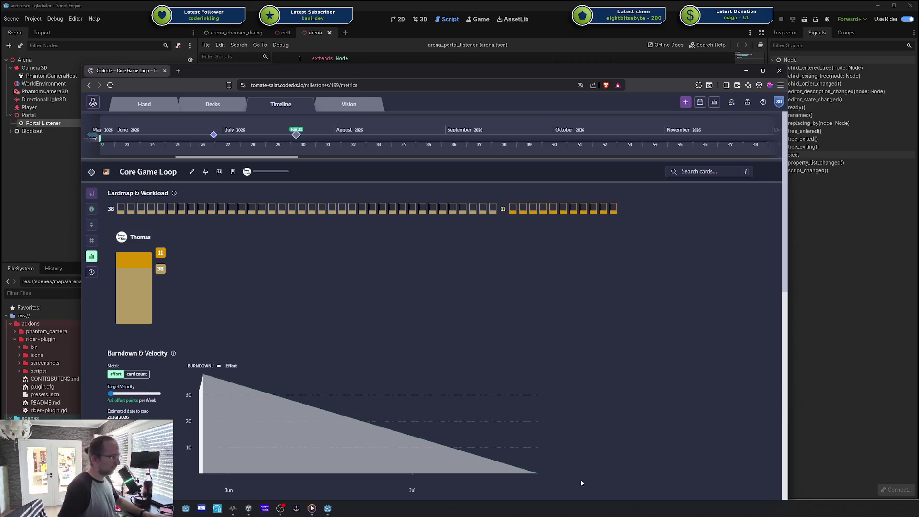
pyautogui.click(212, 104)
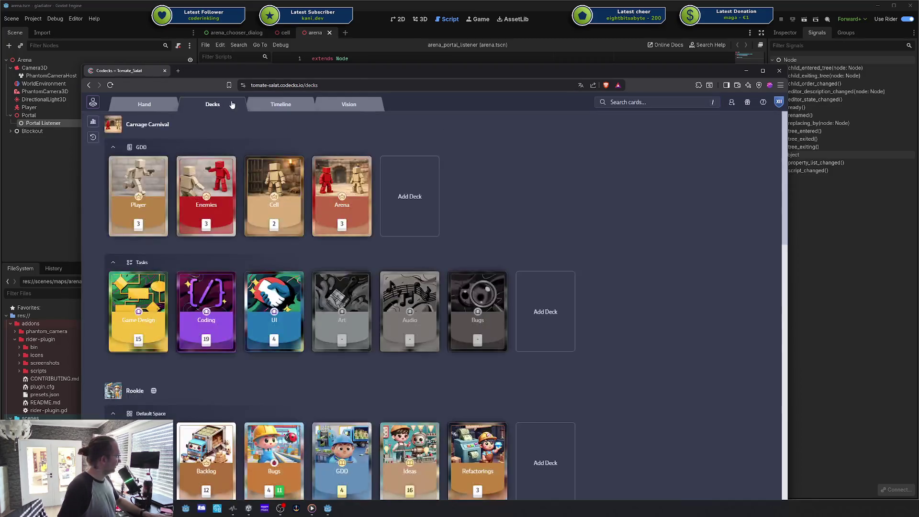
# - Show Core Game Loop cards by deck without the info panel, then slide the browser aside to reveal arena_portal_listener
pyautogui.click(281, 105)
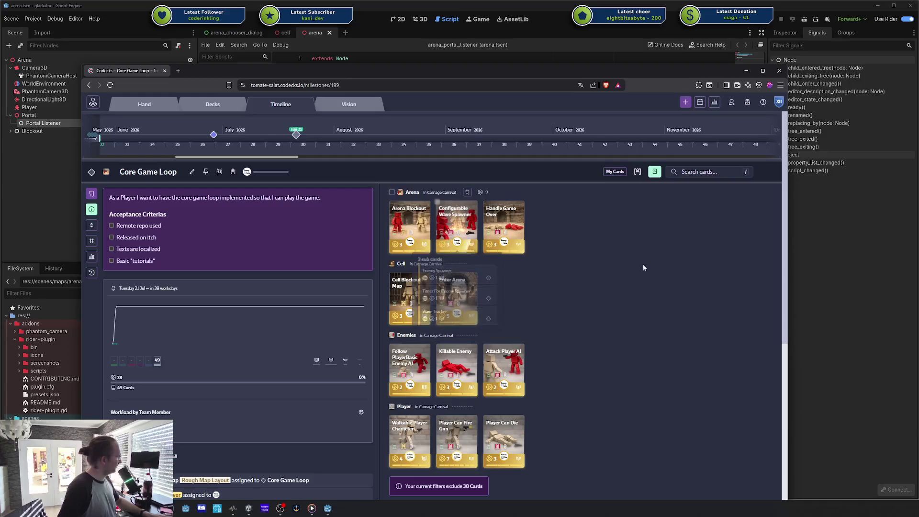
pyautogui.click(90, 210)
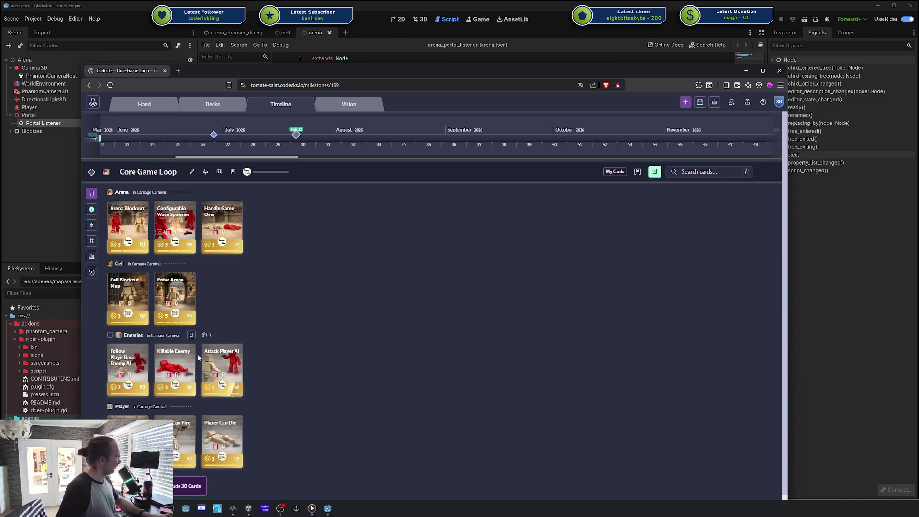
pyautogui.moveTo(174, 363); pyautogui.dragTo(182, 366)
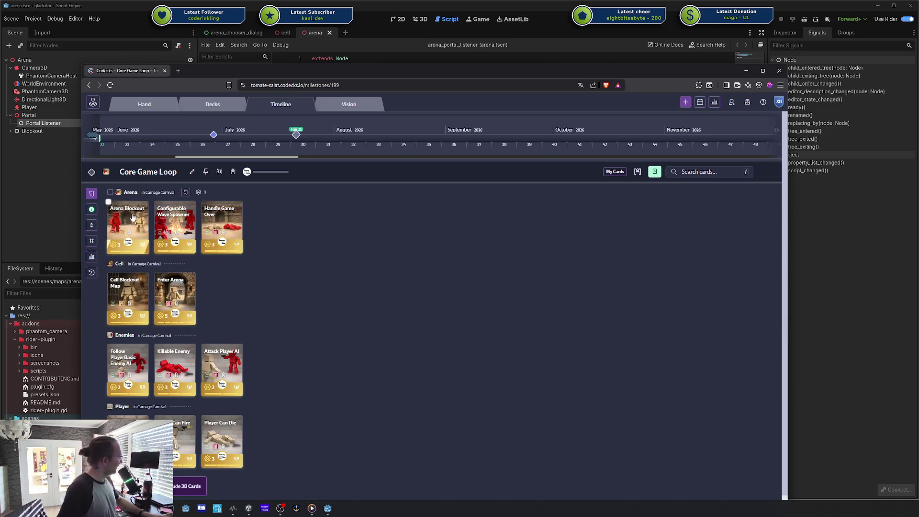
pyautogui.moveTo(182, 219); pyautogui.dragTo(277, 225)
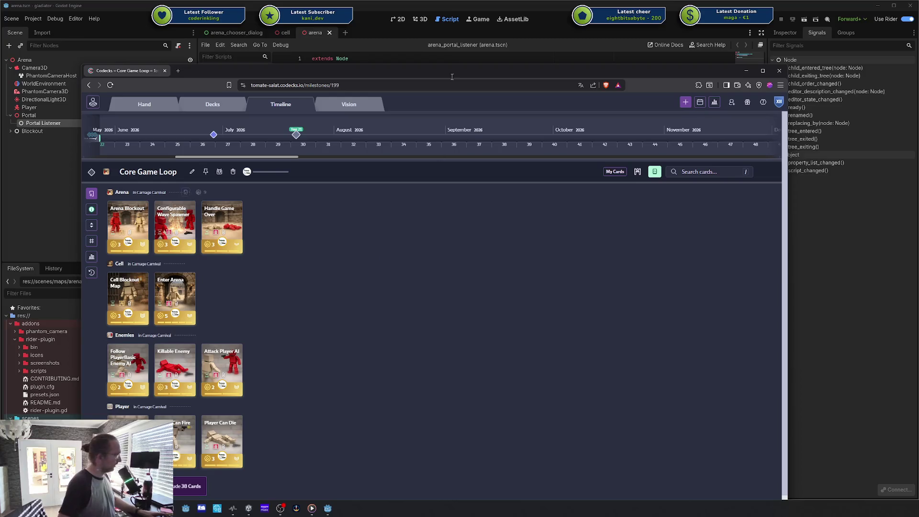
pyautogui.moveTo(632, 77); pyautogui.dragTo(918, 77)
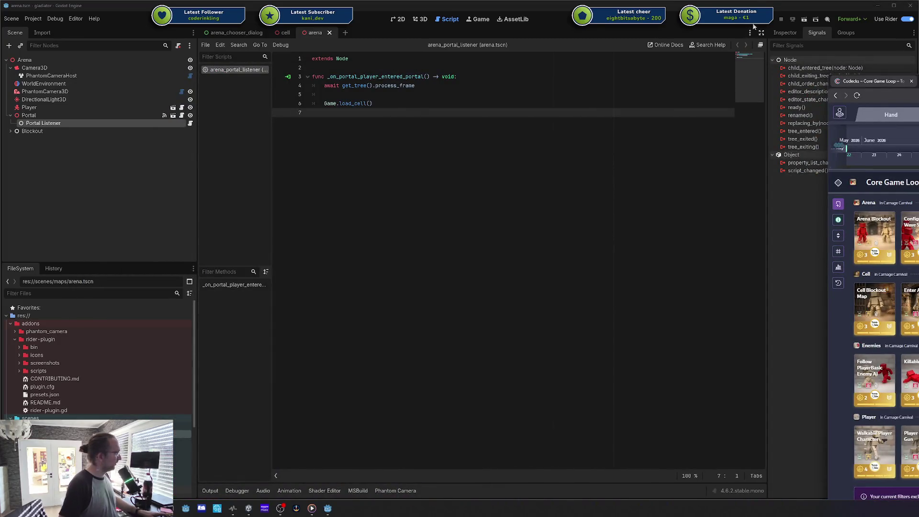
# - Run the game, walk into the portal, turn on Wait Between Spawns, and cancel Arena Settings
pyautogui.press('F5')
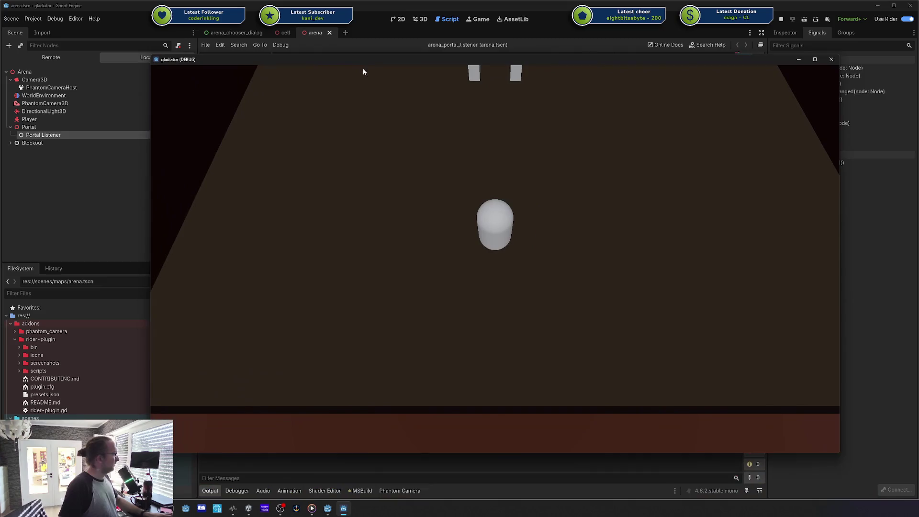
pyautogui.press('w')
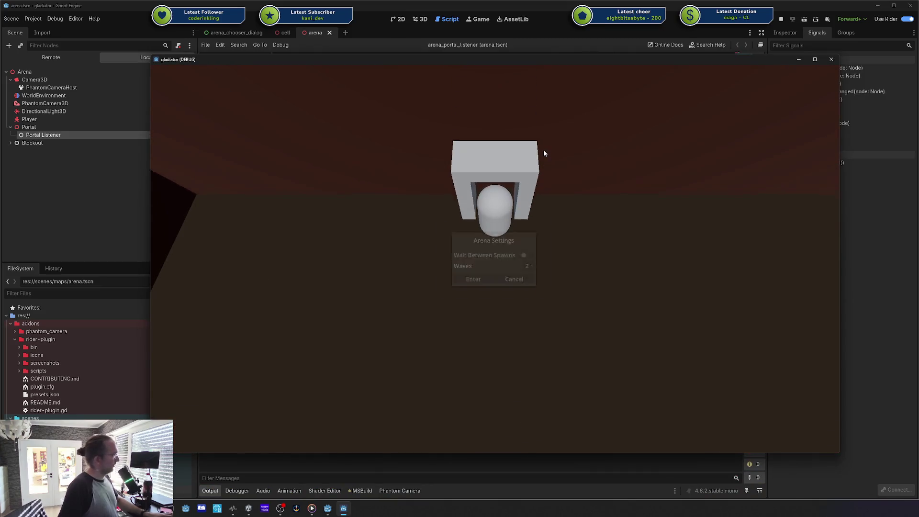
pyautogui.click(544, 253)
pyautogui.click(548, 269)
pyautogui.click(548, 269)
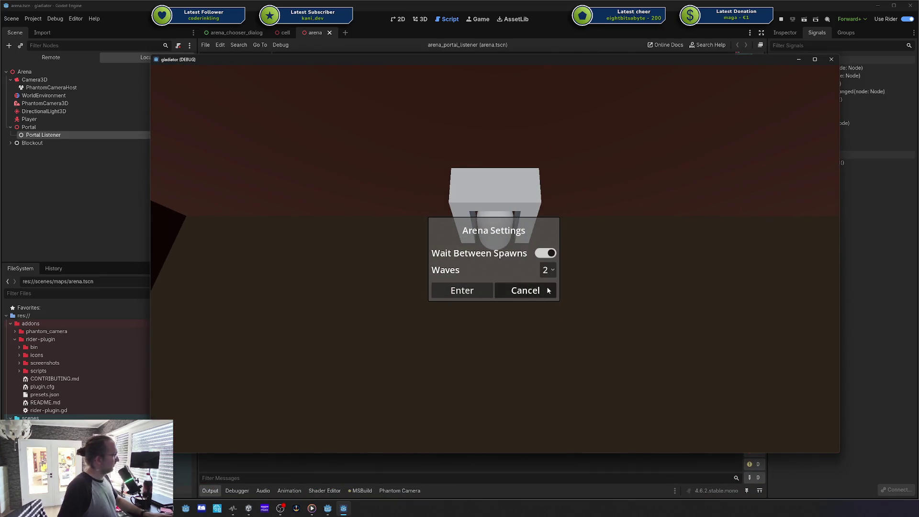
pyautogui.click(549, 289)
# - Re-enter the portal, enter the arena with 2 waves, stop the game, and bring Codecks back
pyautogui.press('w')
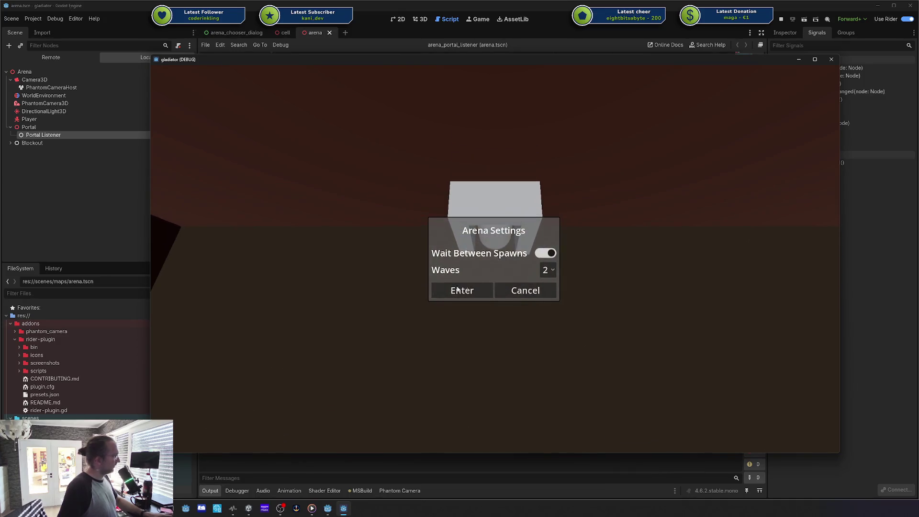
pyautogui.click(462, 290)
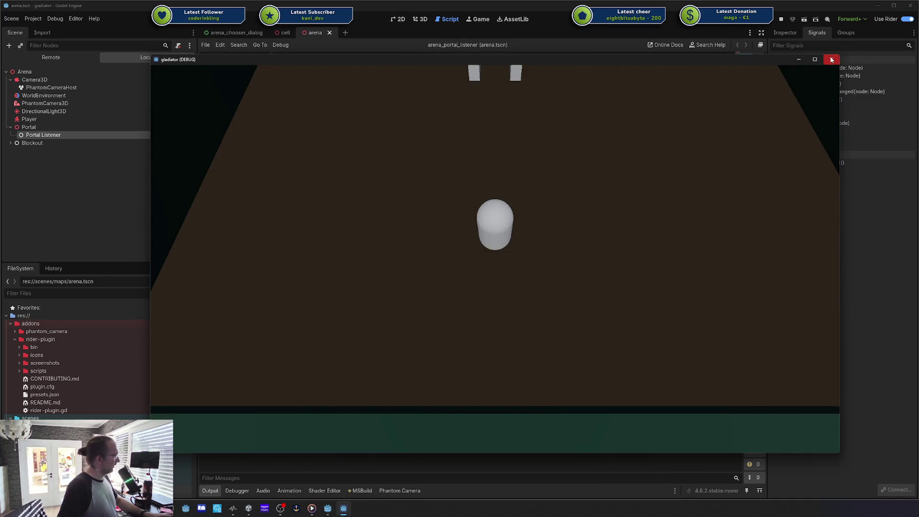
pyautogui.click(831, 59)
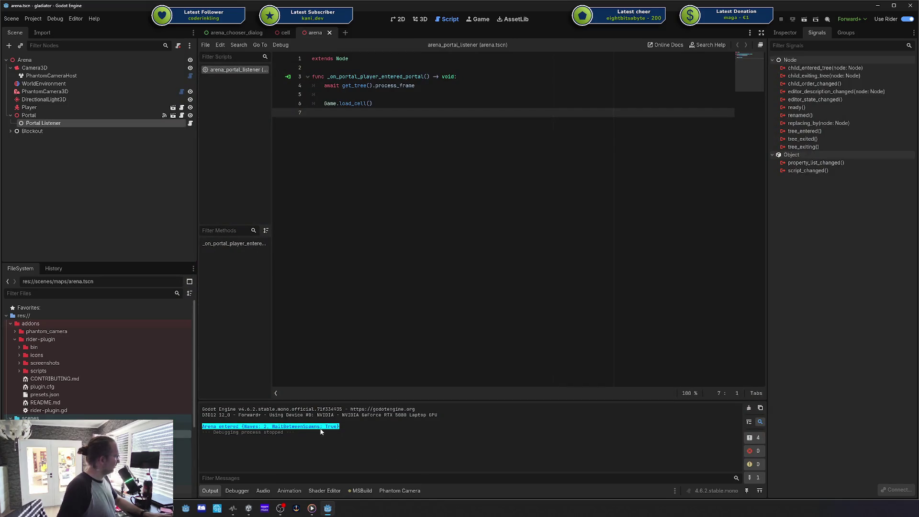
pyautogui.moveTo(918, 79)
pyautogui.mouseDown()
pyautogui.moveTo(607, 56)
pyautogui.moveTo(561, 41)
pyautogui.mouseUp()
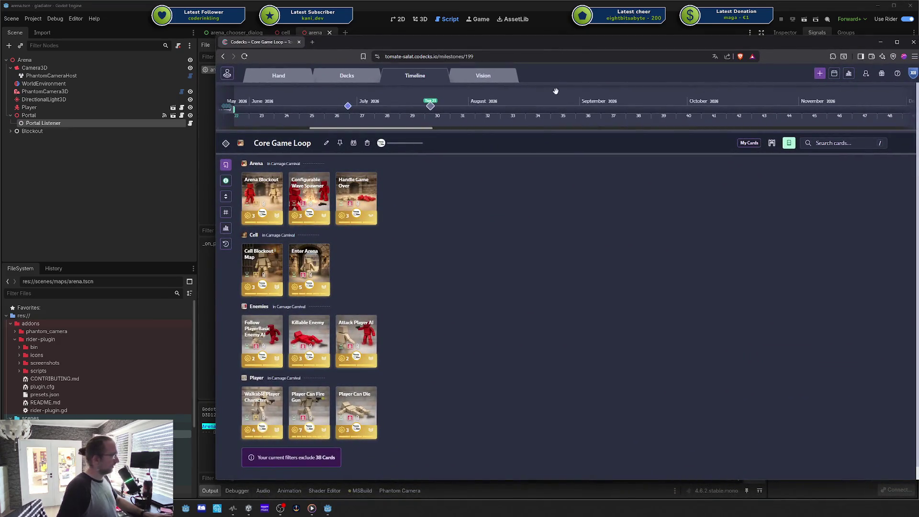
# - Look over the Core Game Loop deck lanes and open the Handle Game Over card
pyautogui.moveTo(398, 243)
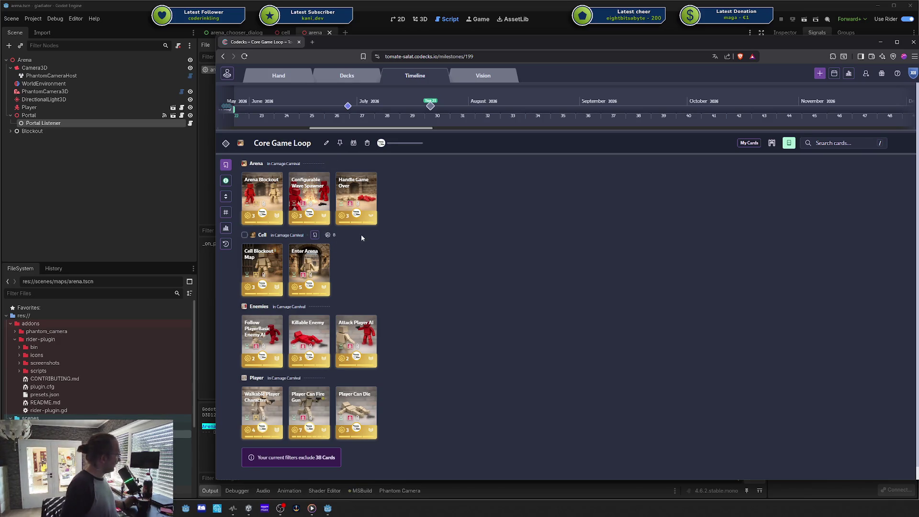
pyautogui.click(359, 197)
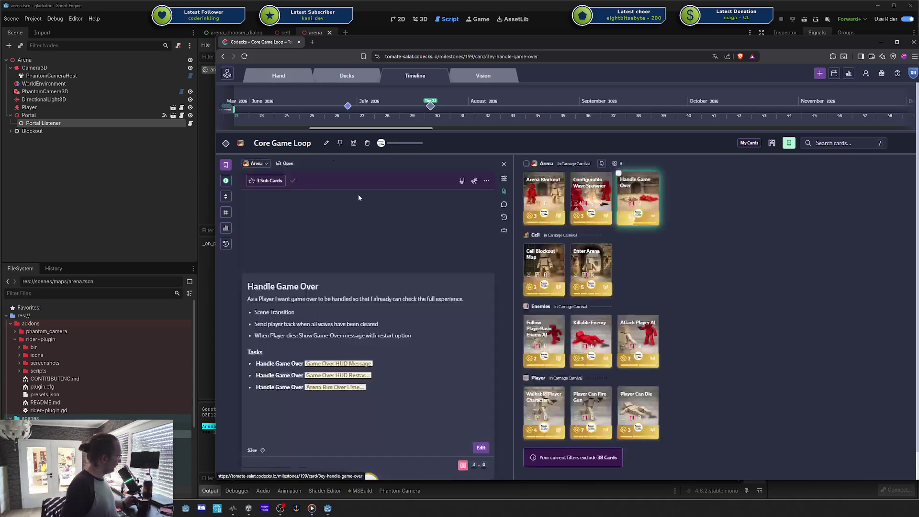
# - Dismiss Convert List Items to Sub Cards without converting, then edit Handle Game Over's description on a new line
pyautogui.click(377, 413)
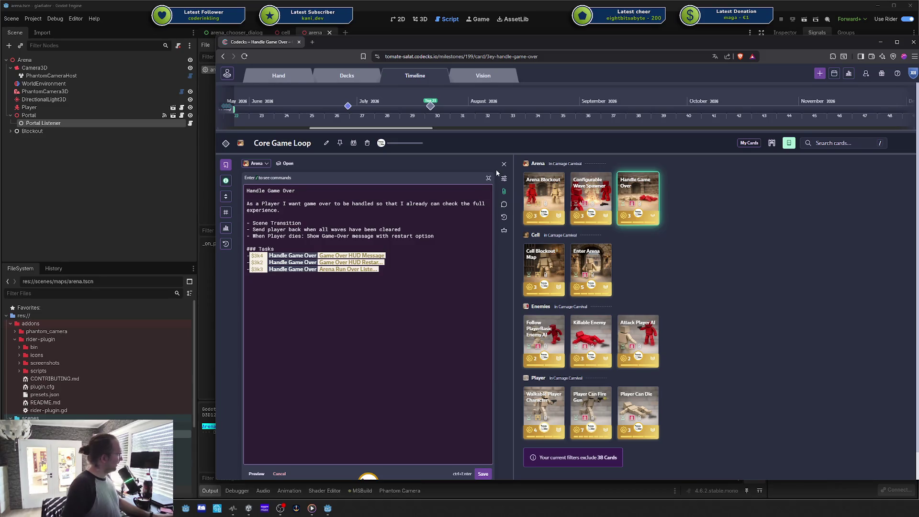
pyautogui.press('Escape')
pyautogui.click(486, 180)
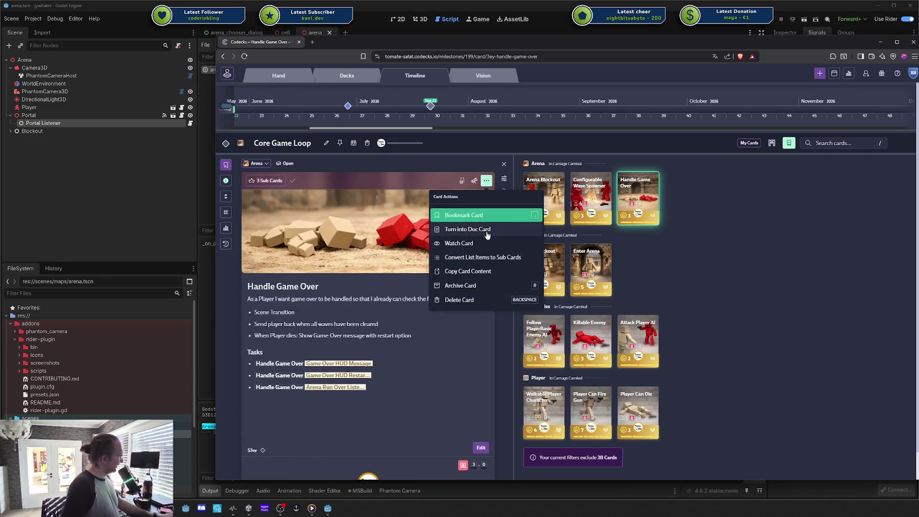
pyautogui.click(484, 257)
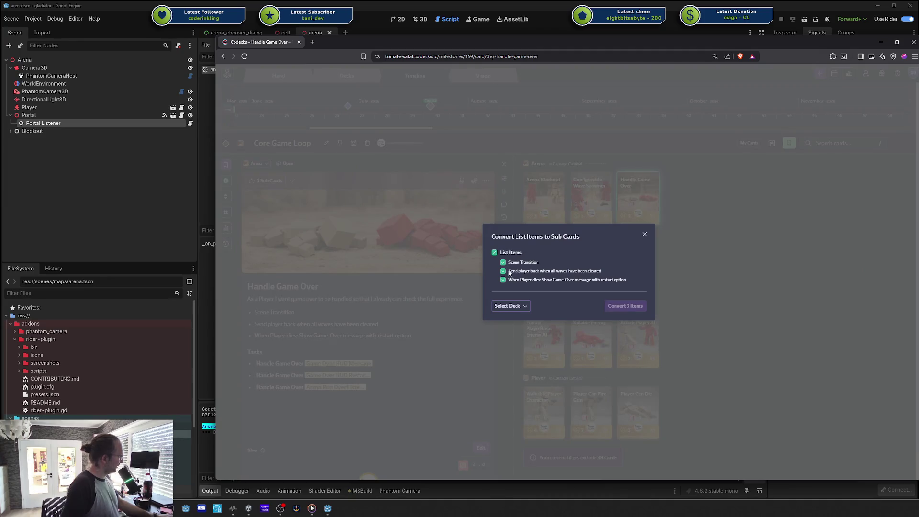
pyautogui.click(512, 306)
pyautogui.click(514, 305)
pyautogui.click(645, 234)
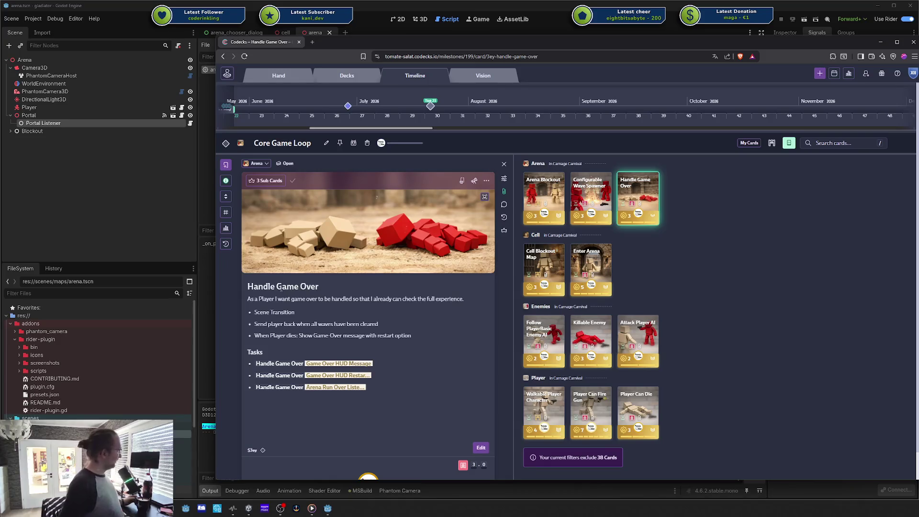
pyautogui.click(328, 413)
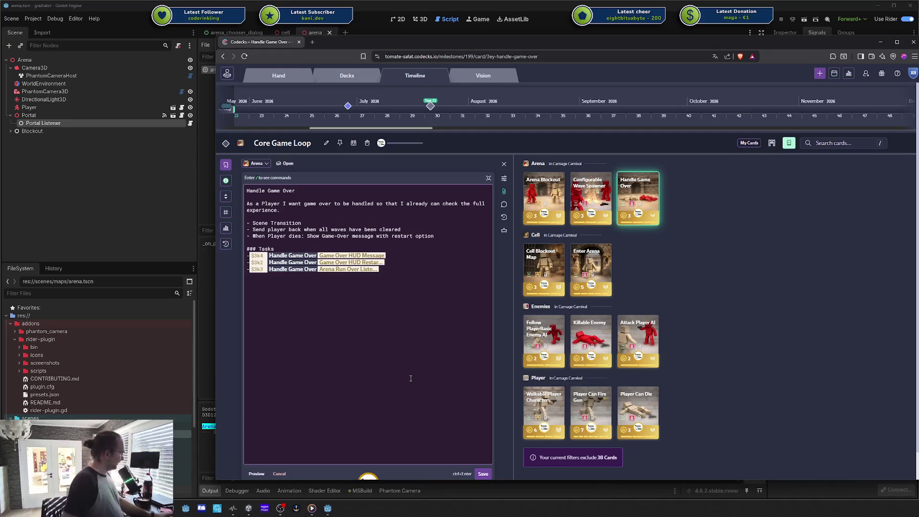
pyautogui.press('Return')
# - Add a '- [ ] Task a' checklist item followed by a User Story line
pyautogui.press('Return')
pyautogui.write('/t')
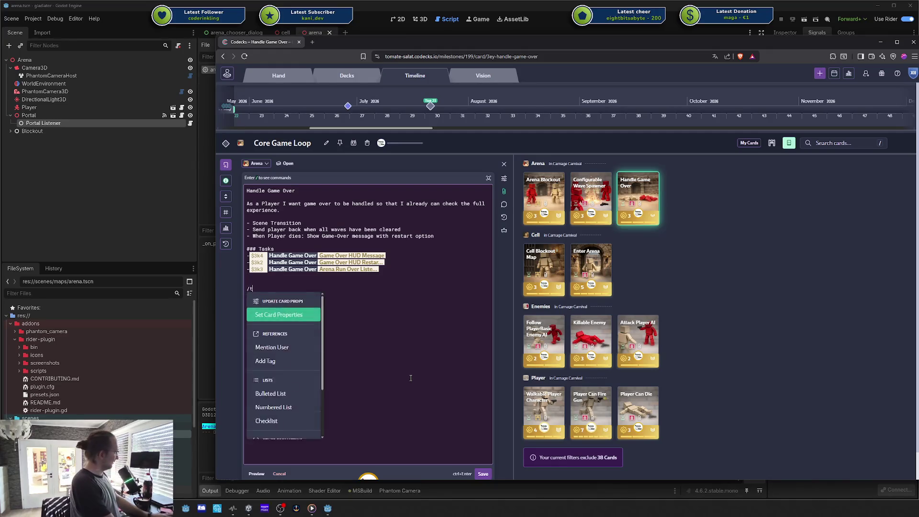
pyautogui.press('Return')
pyautogui.write('Taask')
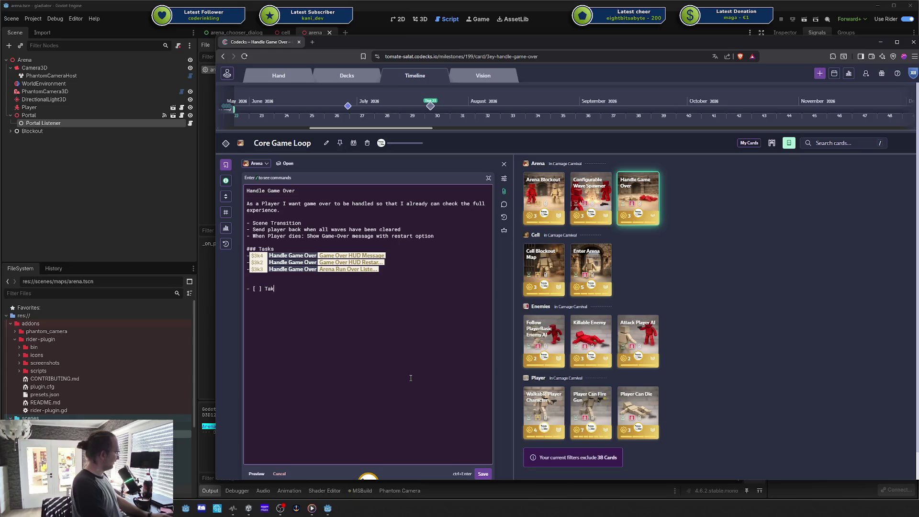
pyautogui.press('BackSpace')
pyautogui.press('BackSpace')
pyautogui.press('BackSpace')
pyautogui.write('sk a      ')
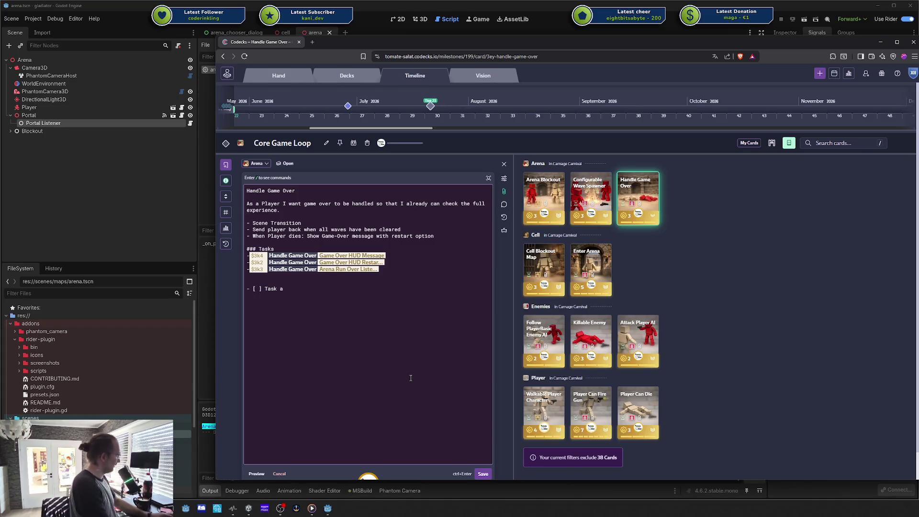
pyautogui.write('User Story ')
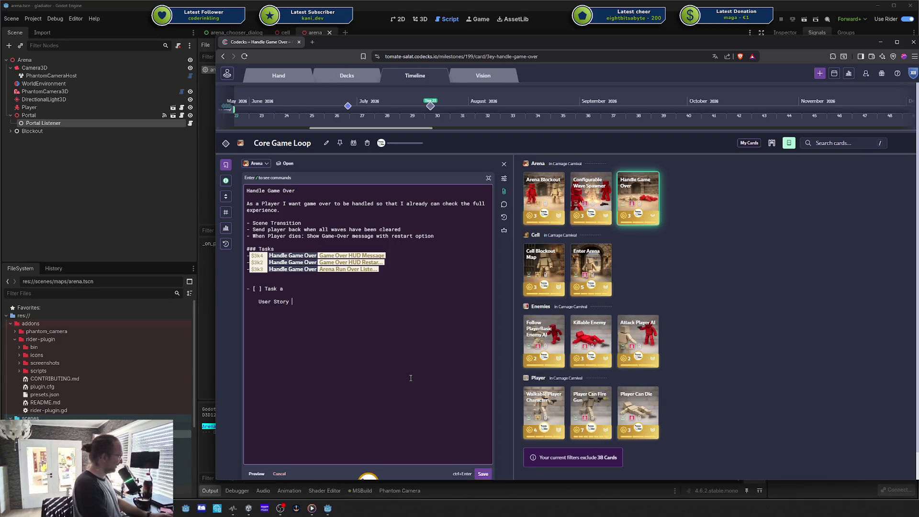
pyautogui.write('(as a dev, a')
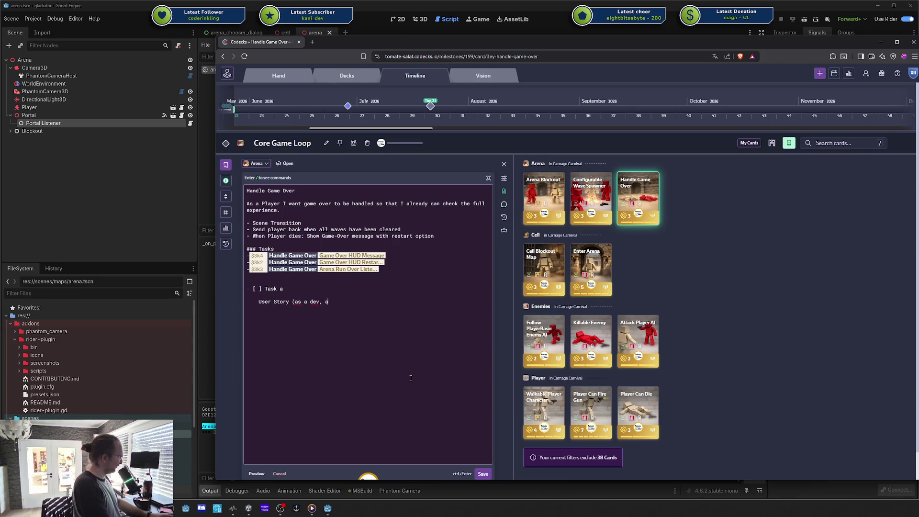
pyautogui.write('s ui d')
pyautogui.press('BackSpace')
pyautogui.write('tist')
pyautogui.press('BackSpace')
pyautogui.press('BackSpace')
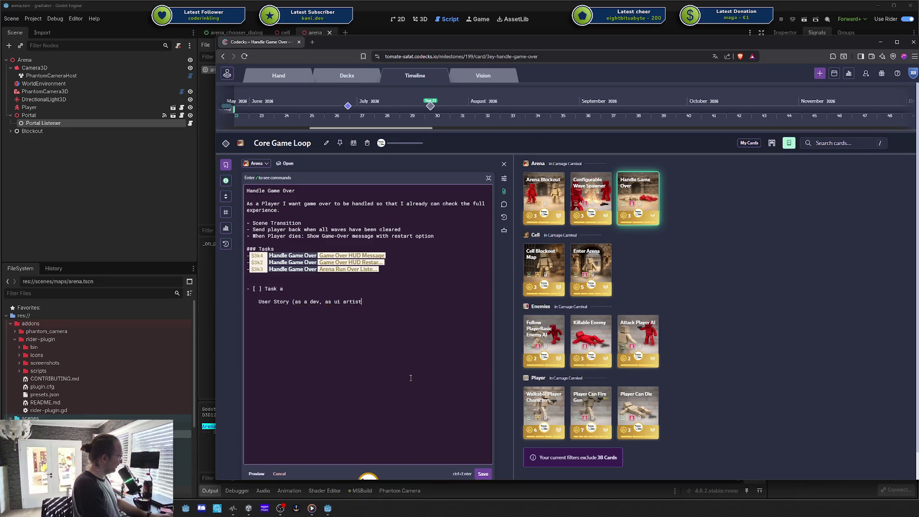
pyautogui.write('..)')
pyautogui.press('Return')
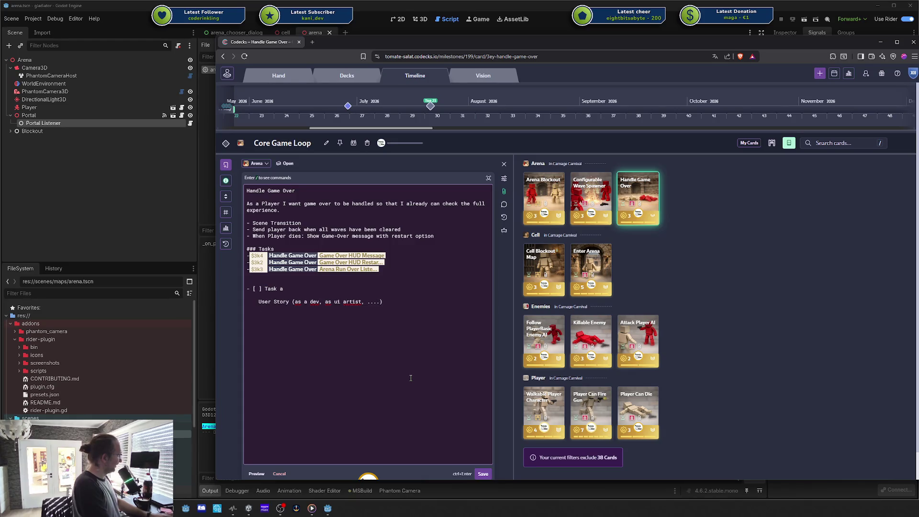
pyautogui.press('BackSpace')
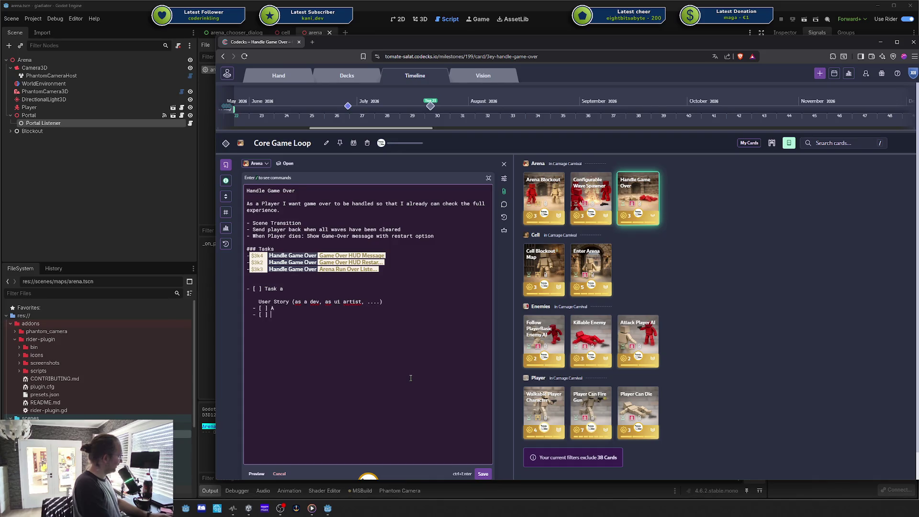
# - Finish items A, B, C, add '- [ ] Task B' with quick sub-items, and save the description
pyautogui.write('C - [ ] ')
pyautogui.write('Task B')
pyautogui.press('Return')
pyautogui.write('Taksf')
pyautogui.press('Return')
pyautogui.write('asf')
pyautogui.press('Return')
pyautogui.write('sa')
pyautogui.press('Return')
pyautogui.write('f')
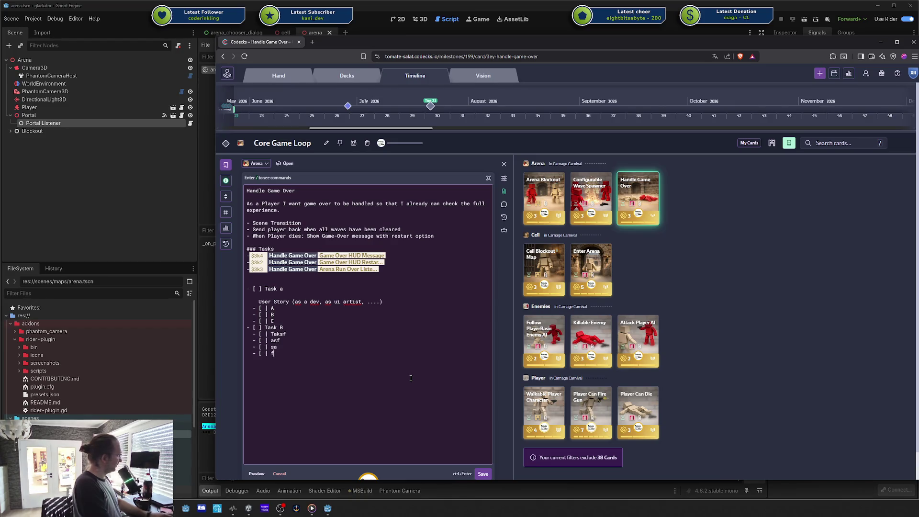
pyautogui.click(482, 473)
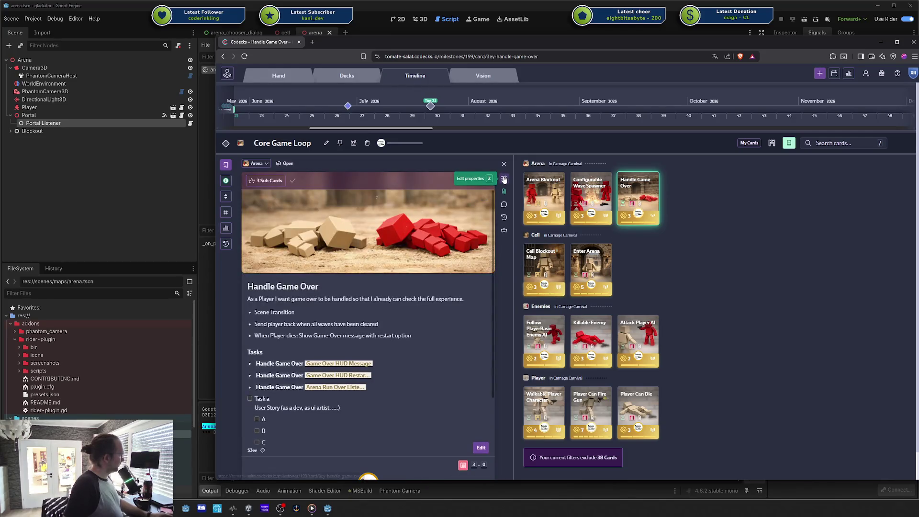
# - Close Convert List Items to Sub Cards again, then select the Task a through f lines and delete them
pyautogui.click(486, 181)
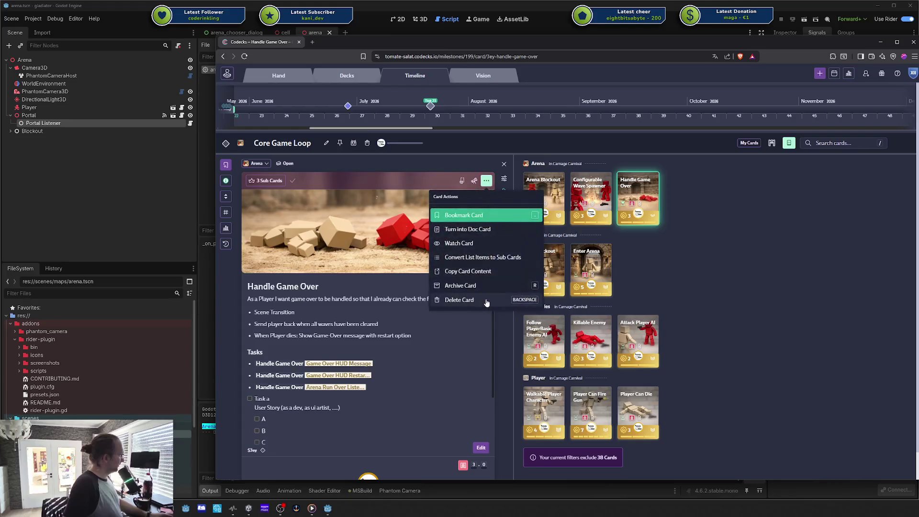
pyautogui.click(478, 261)
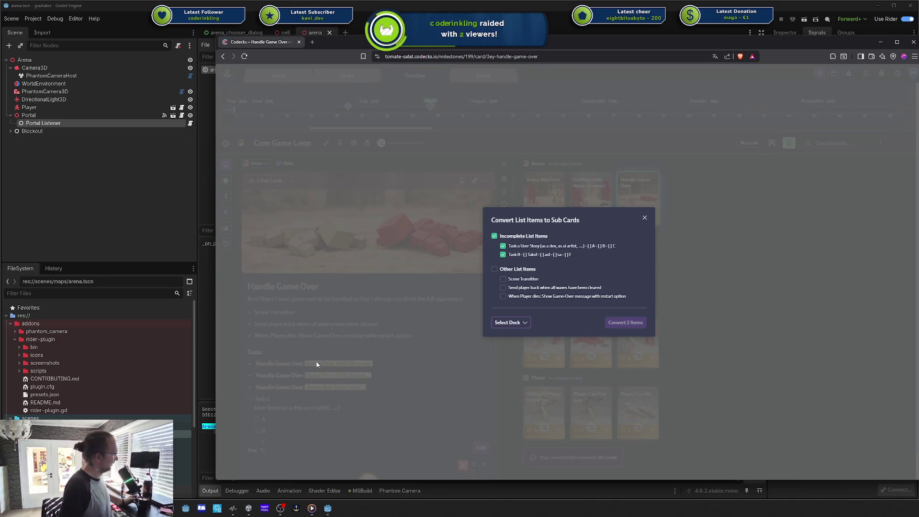
pyautogui.click(644, 218)
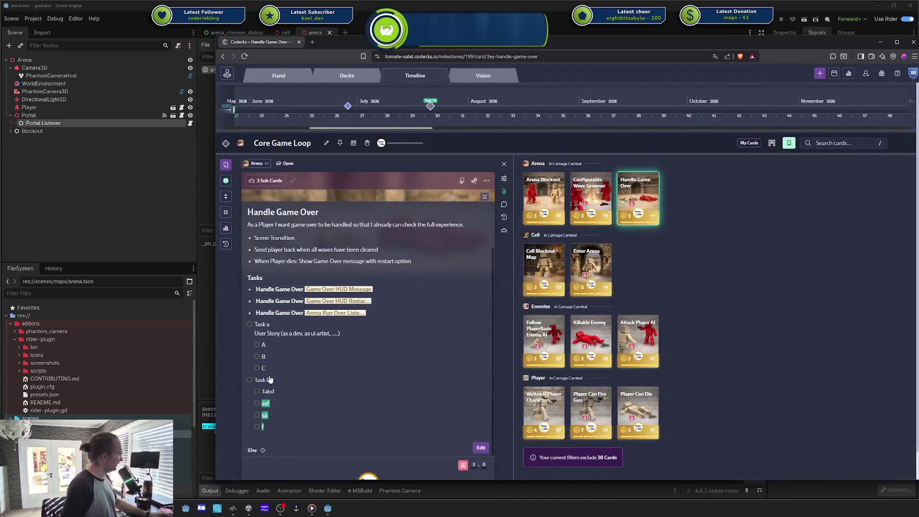
pyautogui.moveTo(316, 421); pyautogui.dragTo(243, 322)
pyautogui.press('Delete')
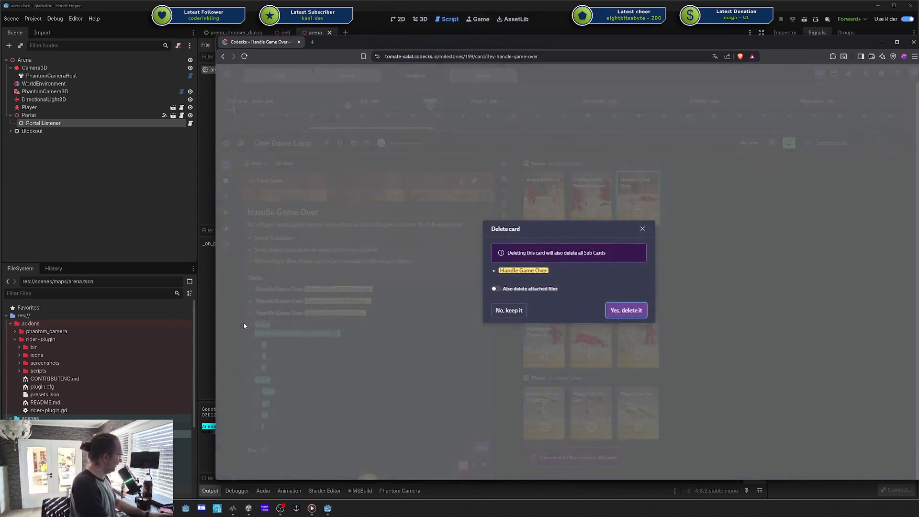
# - Keep the Handle Game Over card and delete its Task a–f checklist lines, saving the description
pyautogui.press('Escape')
pyautogui.click(304, 386)
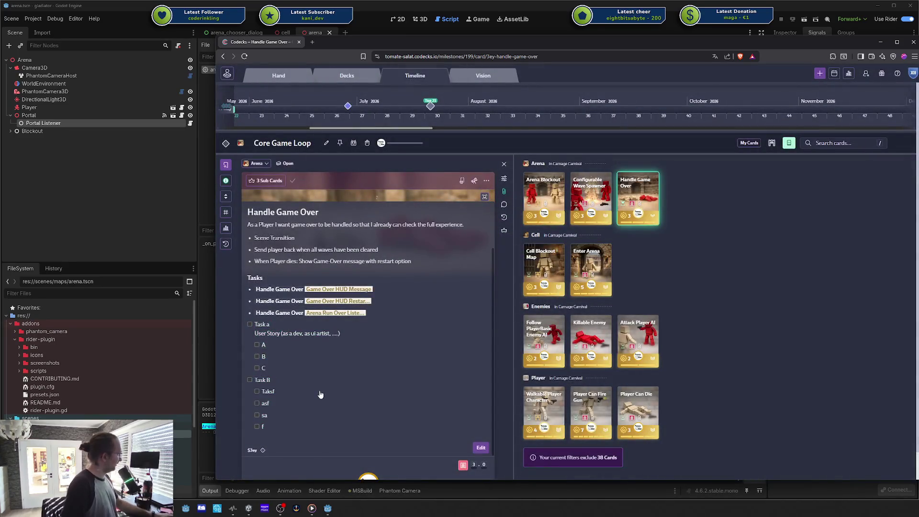
pyautogui.click(318, 398)
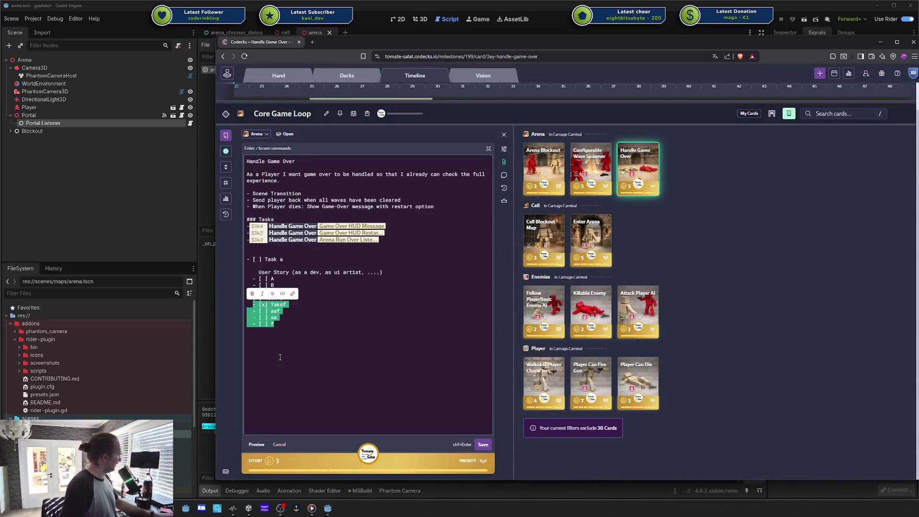
pyautogui.moveTo(286, 359); pyautogui.dragTo(244, 261)
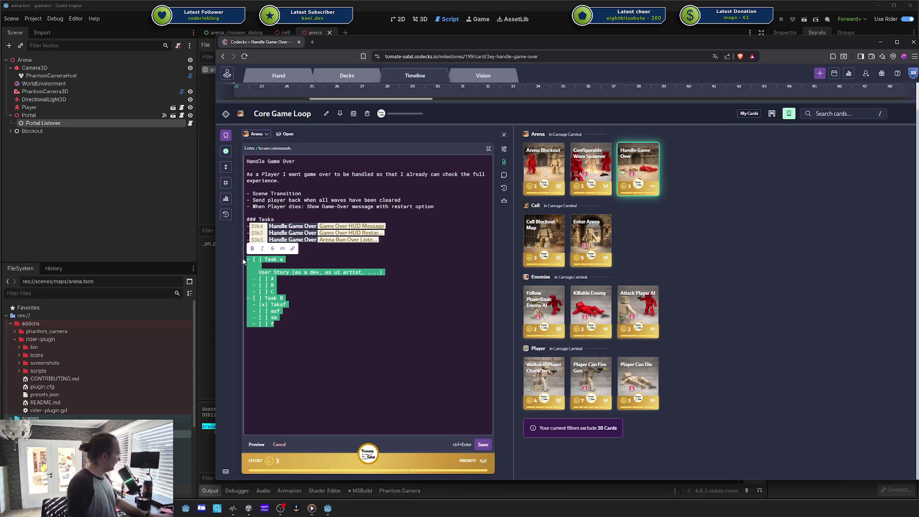
pyautogui.press('BackSpace')
pyautogui.hotkey('ctrl', 'Return')
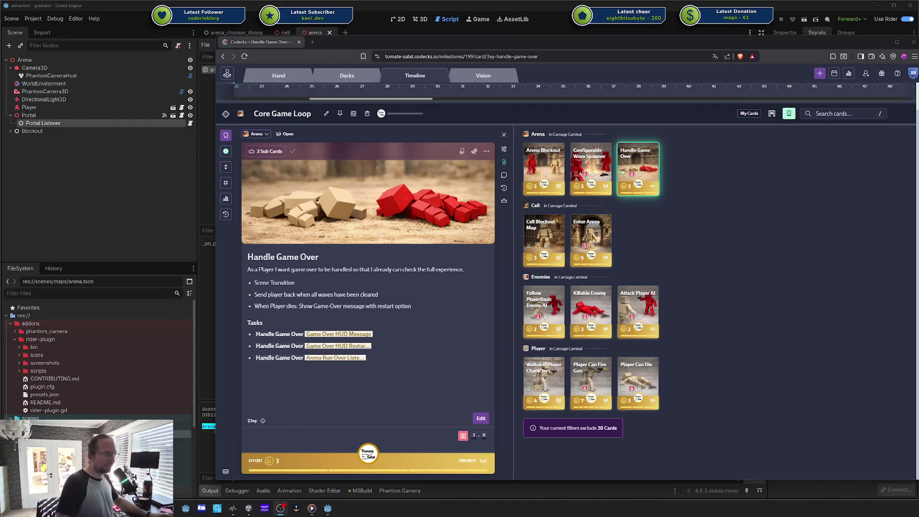
pyautogui.moveTo(852, 41)
pyautogui.mouseDown()
pyautogui.moveTo(780, 39)
pyautogui.moveTo(795, 30)
pyautogui.mouseUp()
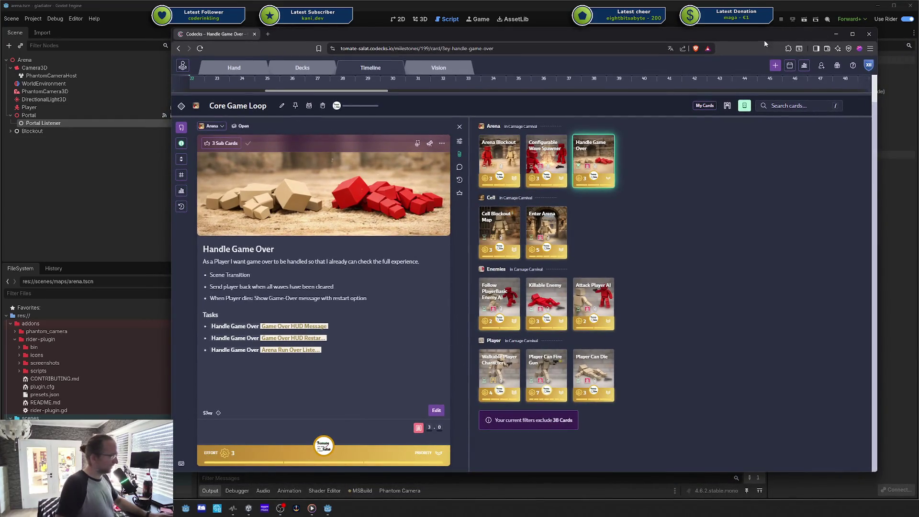
# - Shift the browser window further left, then bring OBS Studio forward and move it left
pyautogui.moveTo(712, 35); pyautogui.dragTo(670, 34)
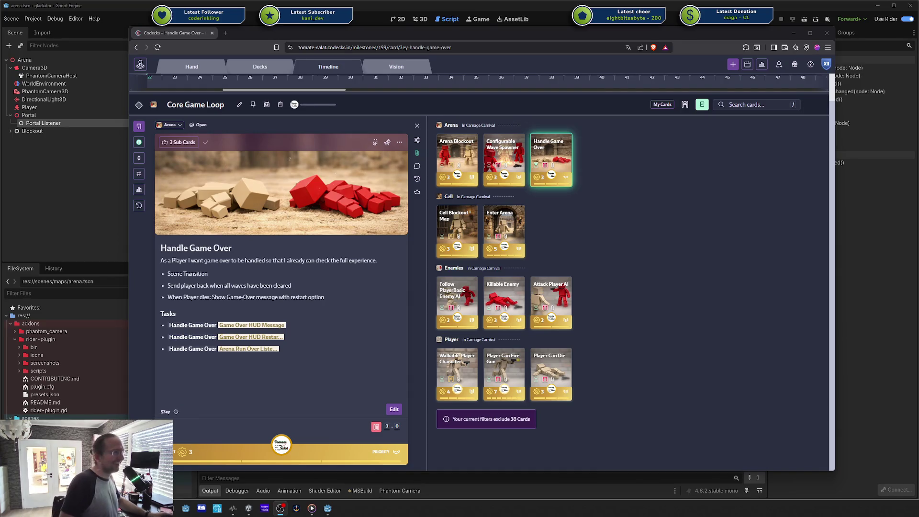
pyautogui.hotkey('alt', 'Tab')
pyautogui.moveTo(594, 67); pyautogui.dragTo(518, 67)
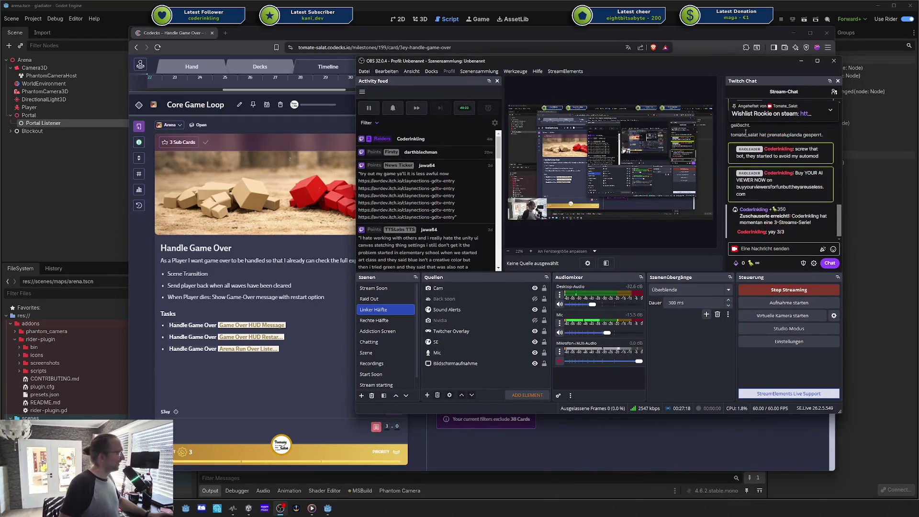
# - Move the browser window toward the lower left and hide the OBS Studio window
pyautogui.moveTo(679, 36)
pyautogui.mouseDown()
pyautogui.moveTo(909, 29)
pyautogui.moveTo(558, 79)
pyautogui.moveTo(567, 91)
pyautogui.mouseUp()
pyautogui.click(800, 60)
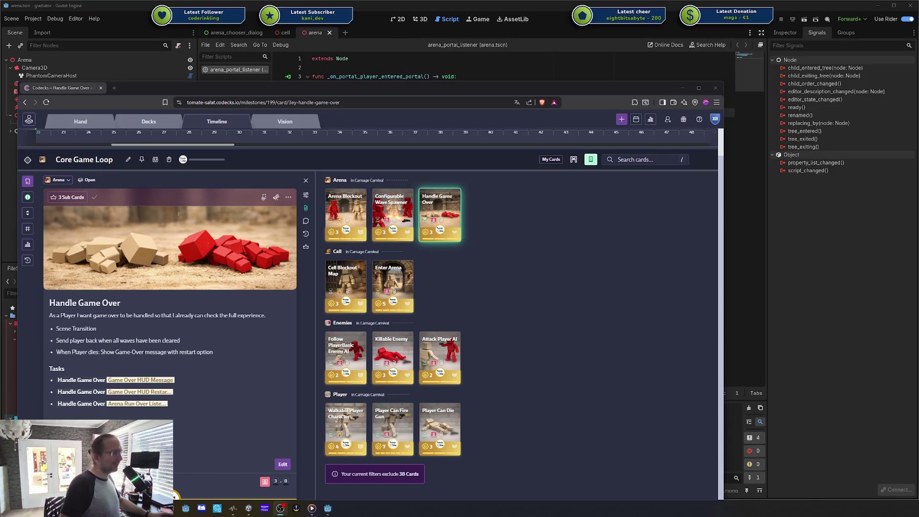
# - Reposition the Codecks browser window higher and slightly to the right on screen
pyautogui.moveTo(603, 94); pyautogui.dragTo(682, 42)
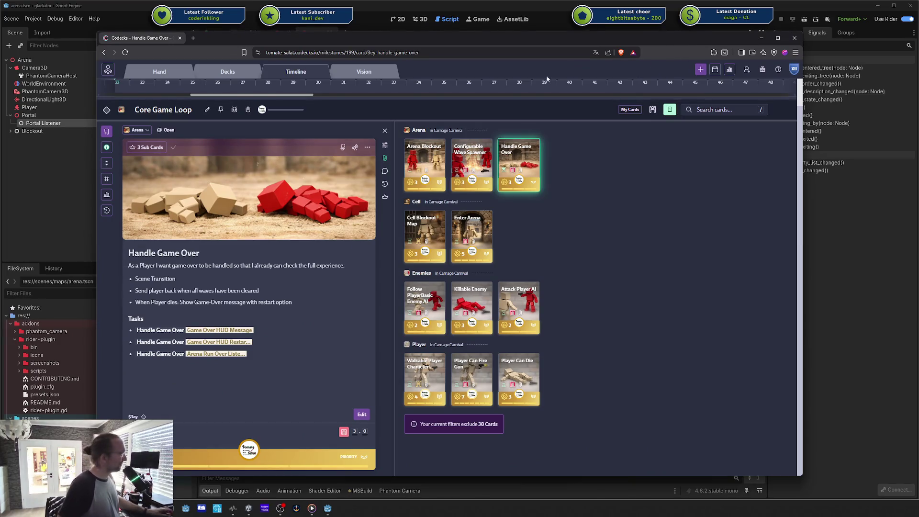
pyautogui.moveTo(545, 42); pyautogui.dragTo(556, 43)
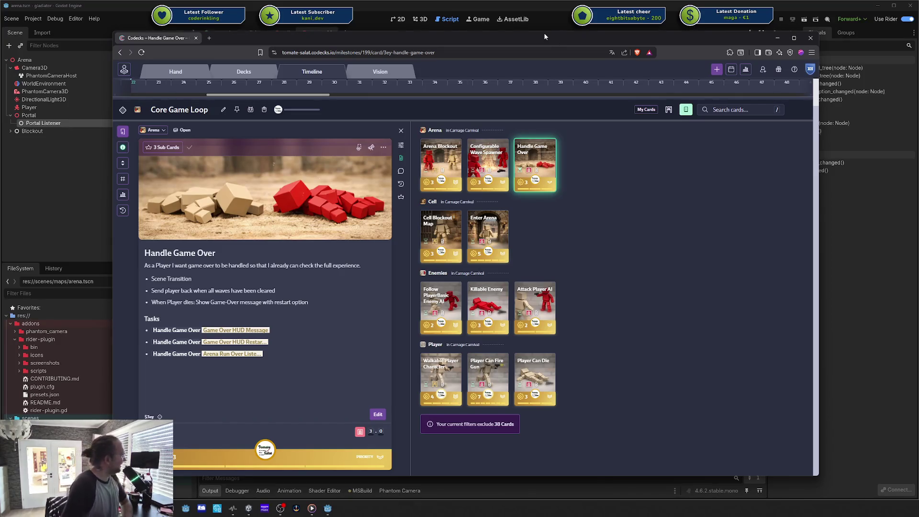
pyautogui.moveTo(544, 34); pyautogui.dragTo(571, 30)
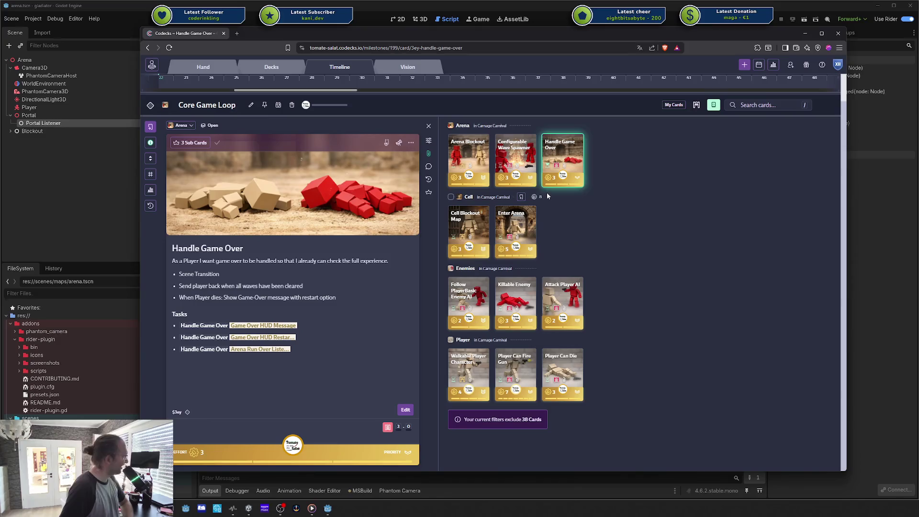
pyautogui.moveTo(562, 176)
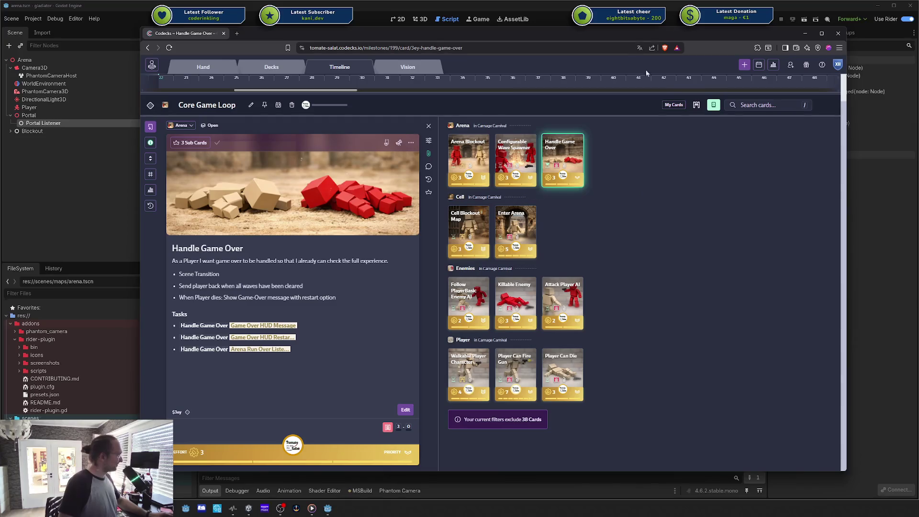
pyautogui.moveTo(608, 39); pyautogui.dragTo(563, 31)
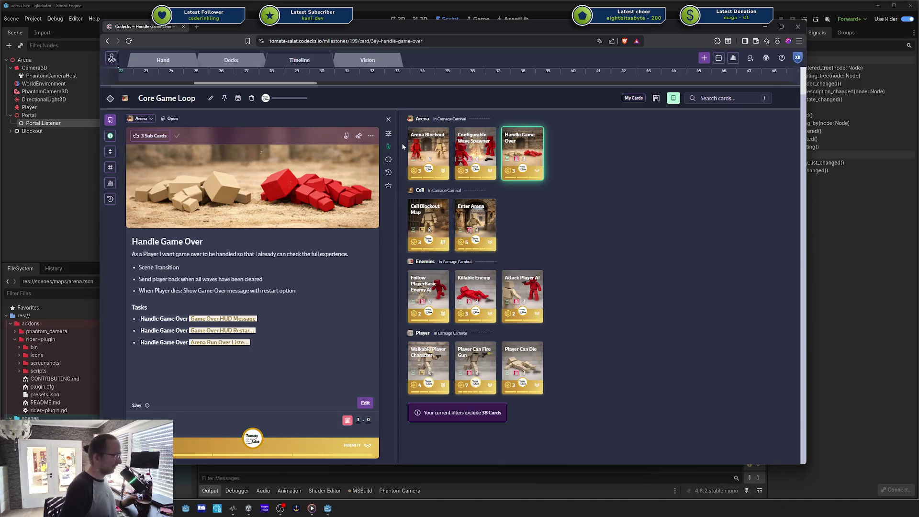
# - Lower the Follow PlayerBasic Enemy AI card's effort to 2 and open its details
pyautogui.moveTo(408, 132)
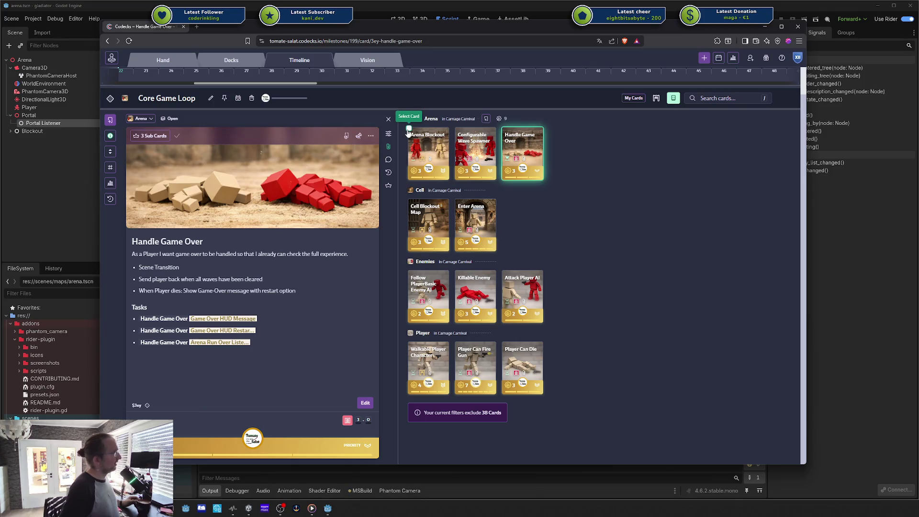
pyautogui.moveTo(489, 172)
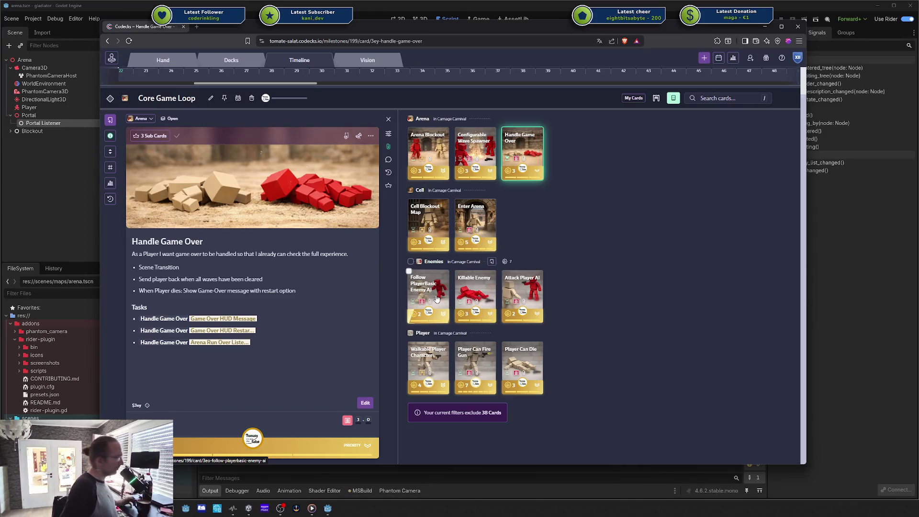
pyautogui.press('2')
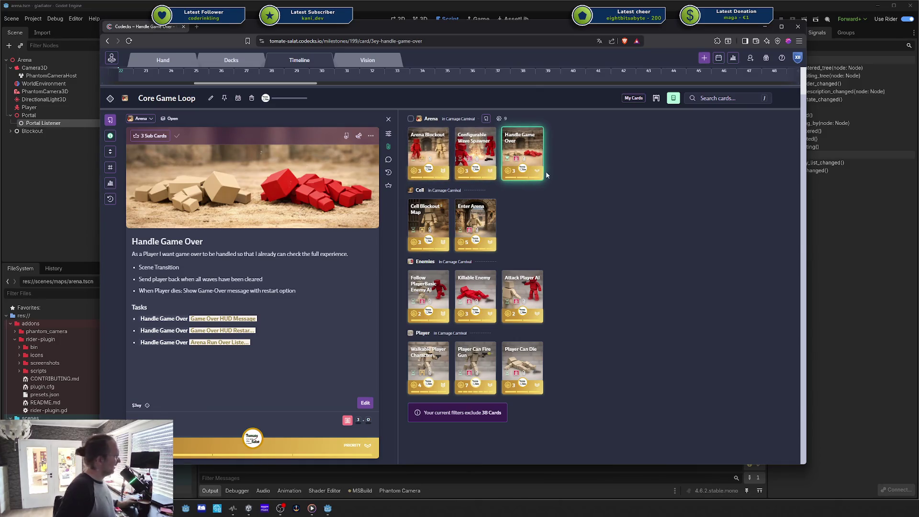
pyautogui.click(424, 283)
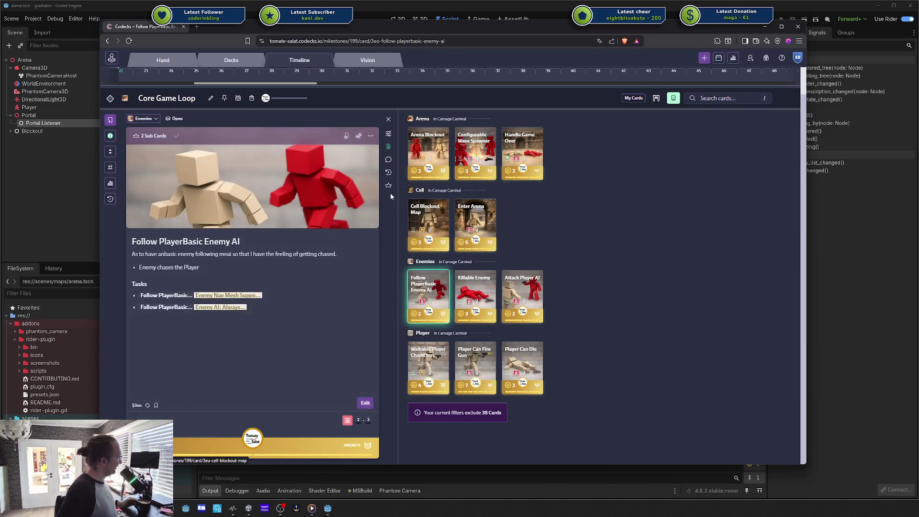
pyautogui.click(388, 185)
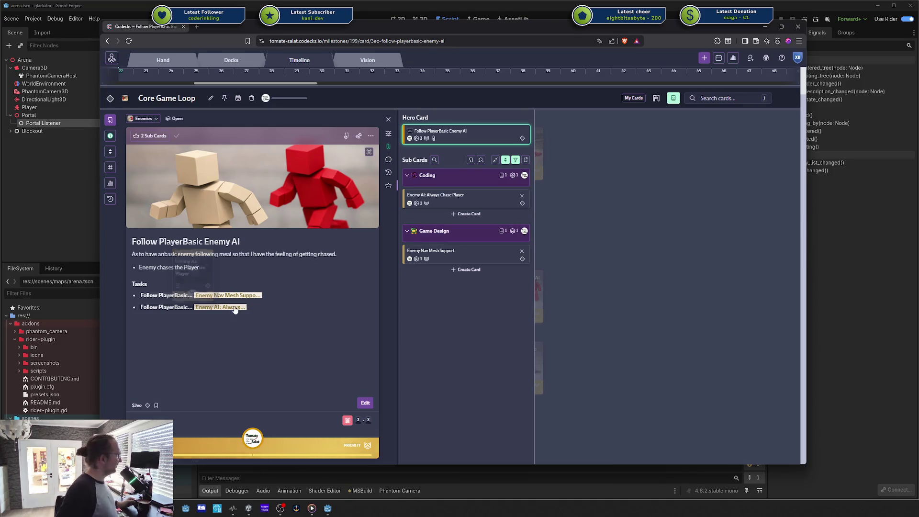
pyautogui.click(604, 280)
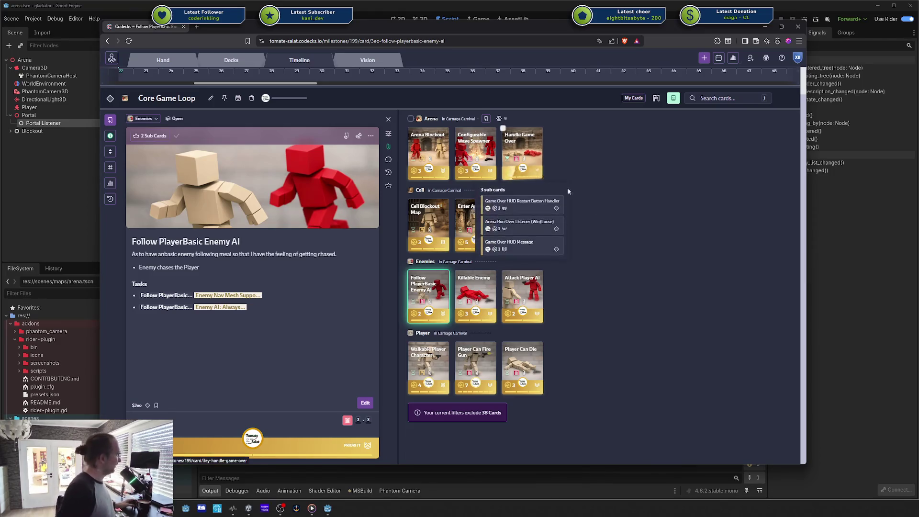
pyautogui.scroll(1, 696, 248)
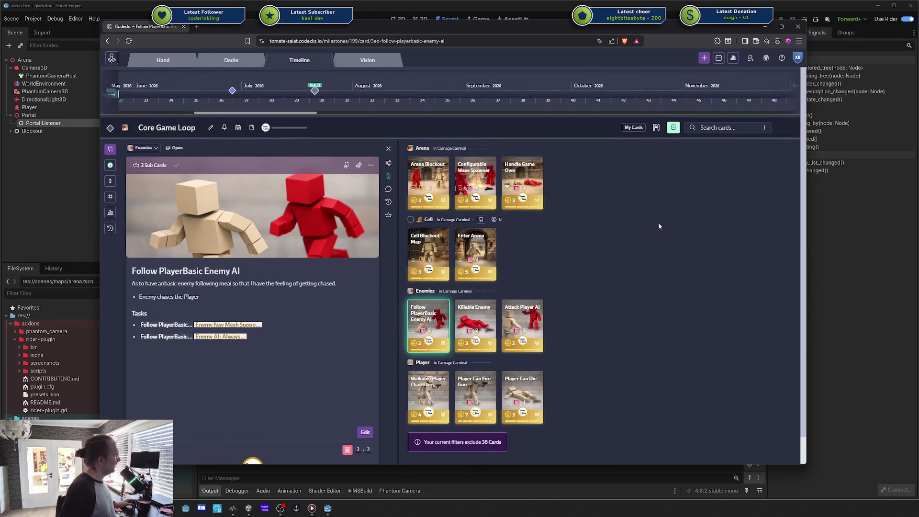
pyautogui.scroll(-1, 659, 222)
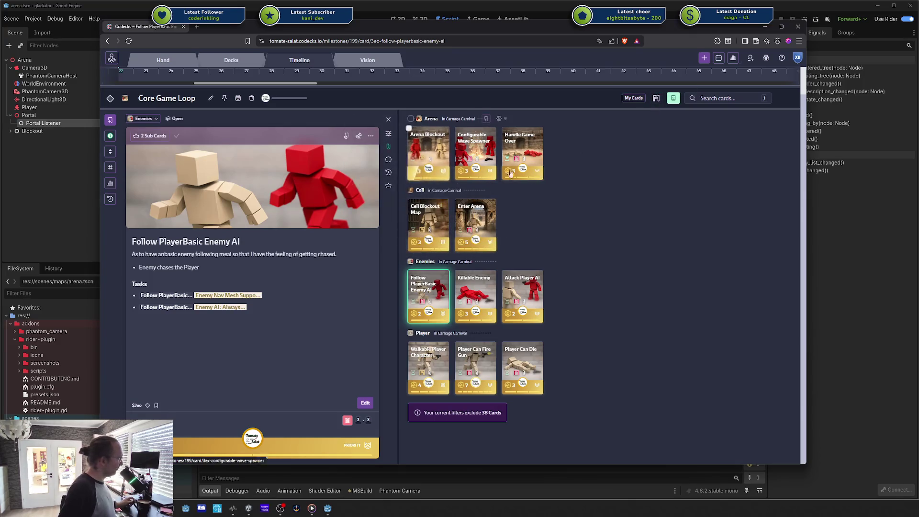
# - Hide cards with blocking dependencies and open the Walkable Player Character card
pyautogui.click(656, 98)
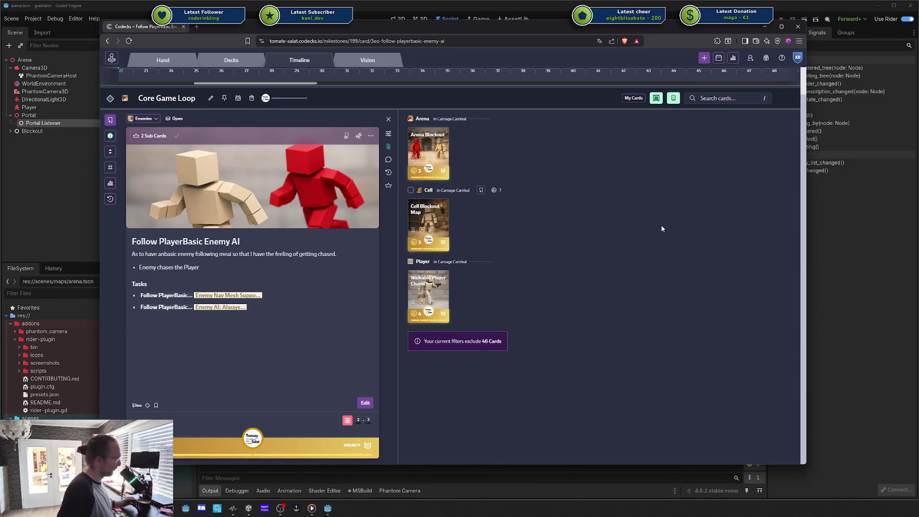
pyautogui.click(432, 292)
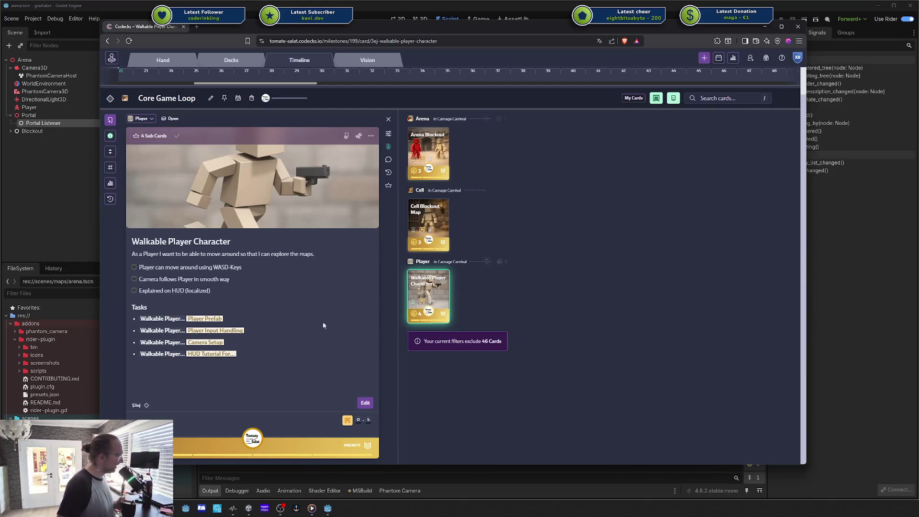
# - Switch to the browser tab showing the latest follower's YouTube channel page
pyautogui.moveTo(458, 195)
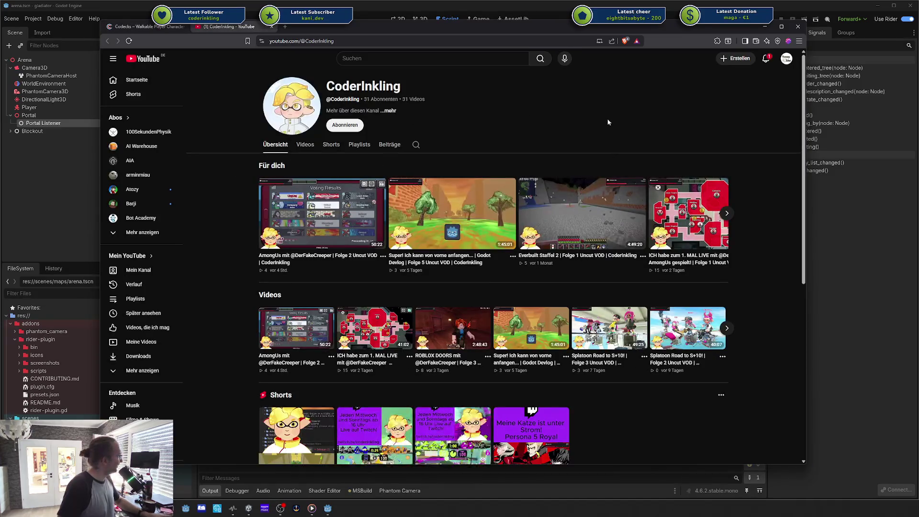
# - Subscribe to the YouTube channel with Abonnieren, browse its page, then close that tab
pyautogui.click(344, 125)
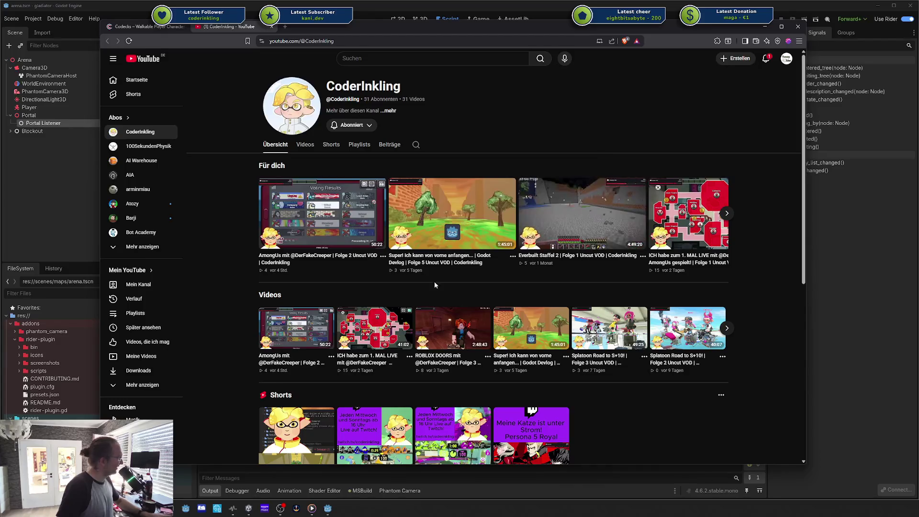
pyautogui.scroll(-1, 798, 211)
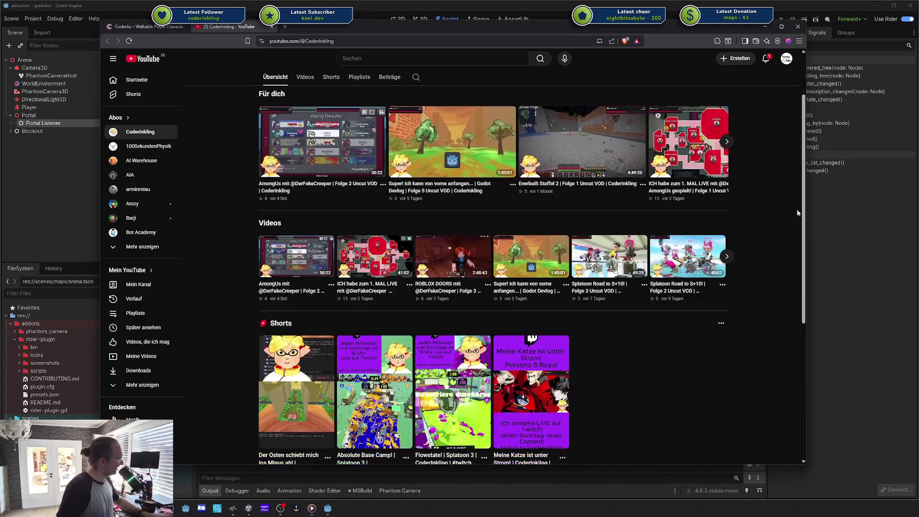
pyautogui.scroll(-2, 796, 208)
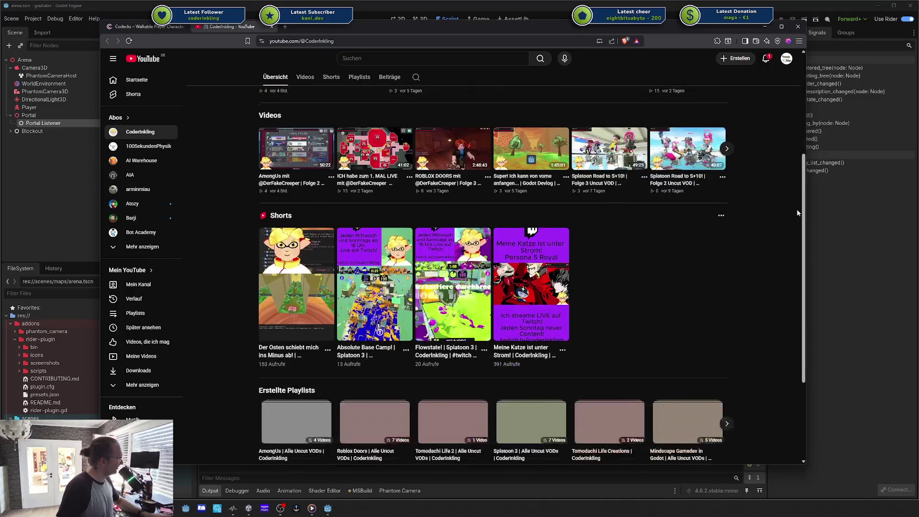
pyautogui.scroll(3, 630, 286)
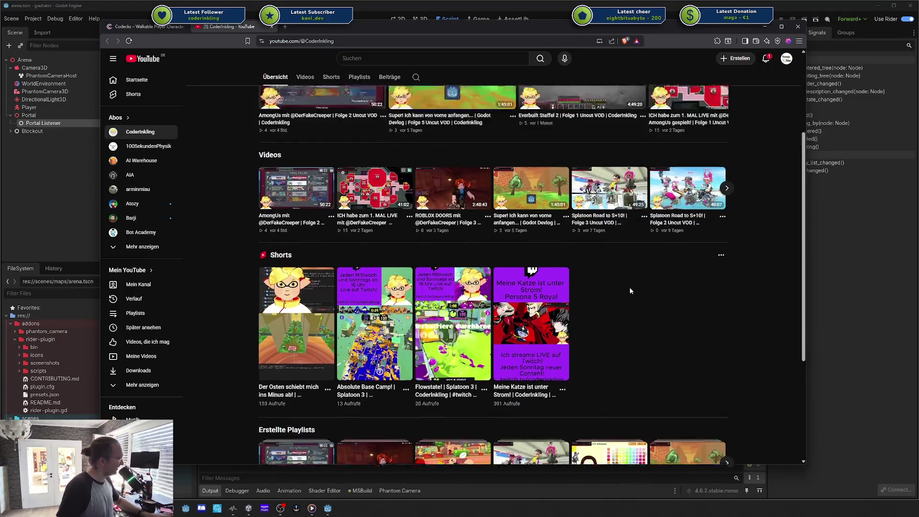
pyautogui.scroll(-3, 630, 286)
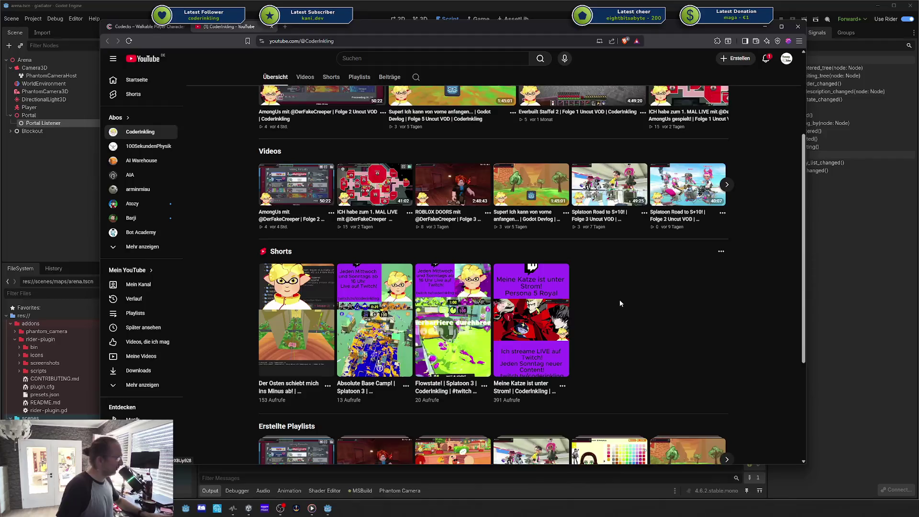
pyautogui.scroll(2, 618, 300)
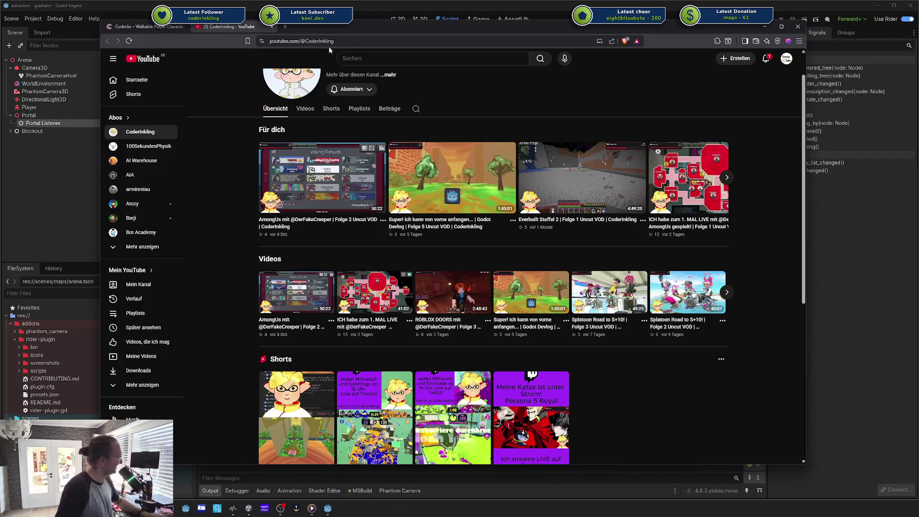
pyautogui.middleClick(235, 27)
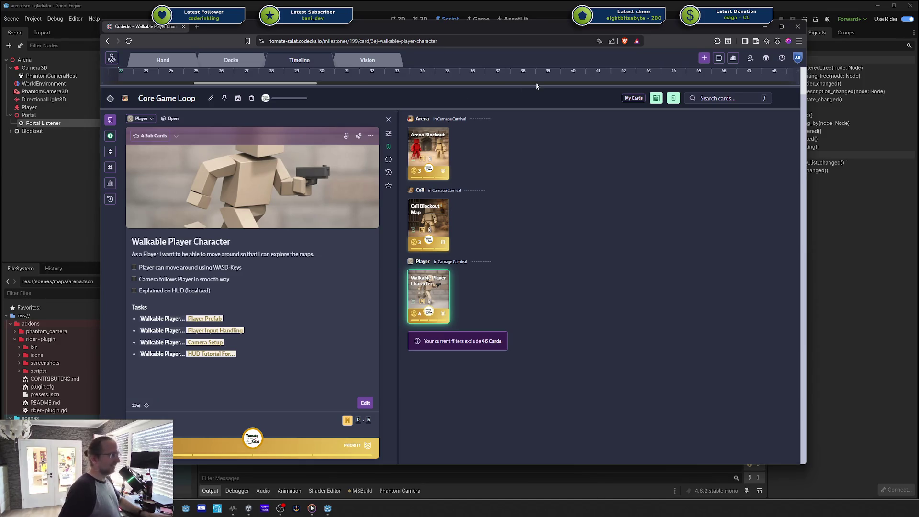
# - Switch off the 'Hide cards with blocking dependencies' filter so the Enemies row and blocked cards return
pyautogui.moveTo(557, 79)
pyautogui.moveTo(533, 169)
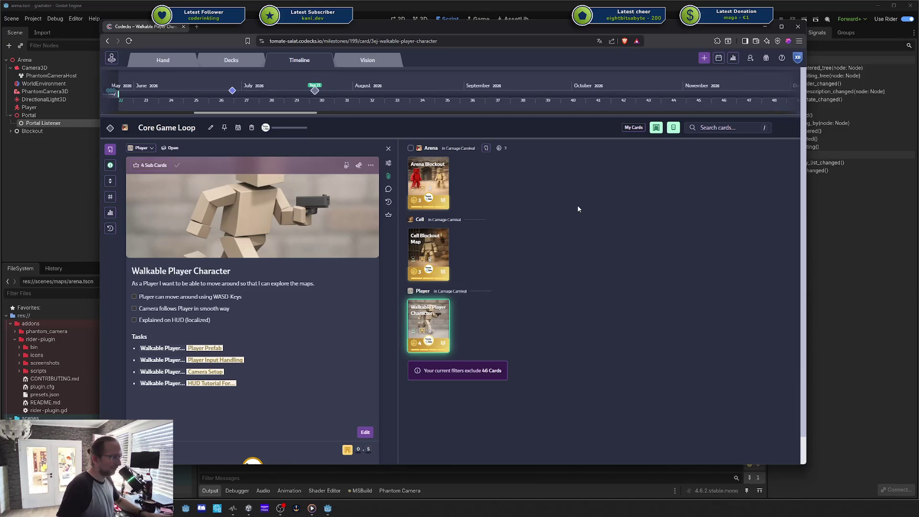
pyautogui.moveTo(618, 246)
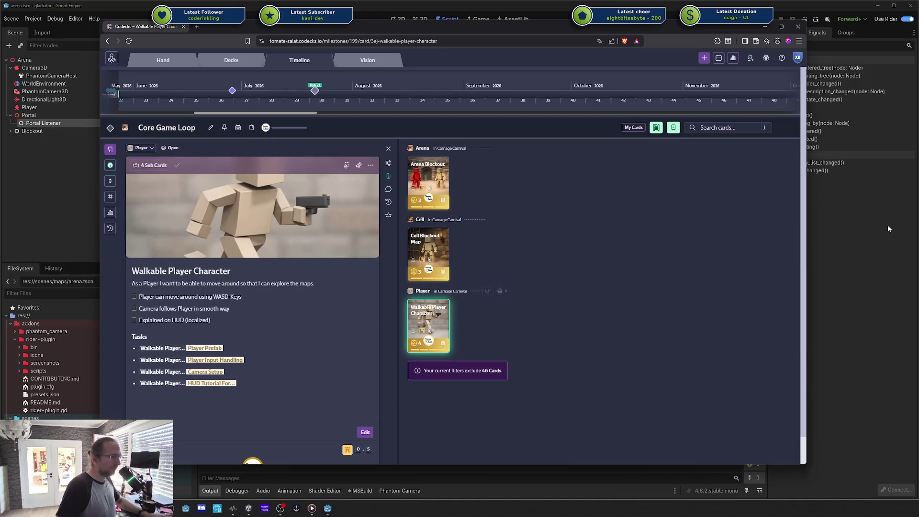
pyautogui.moveTo(743, 224)
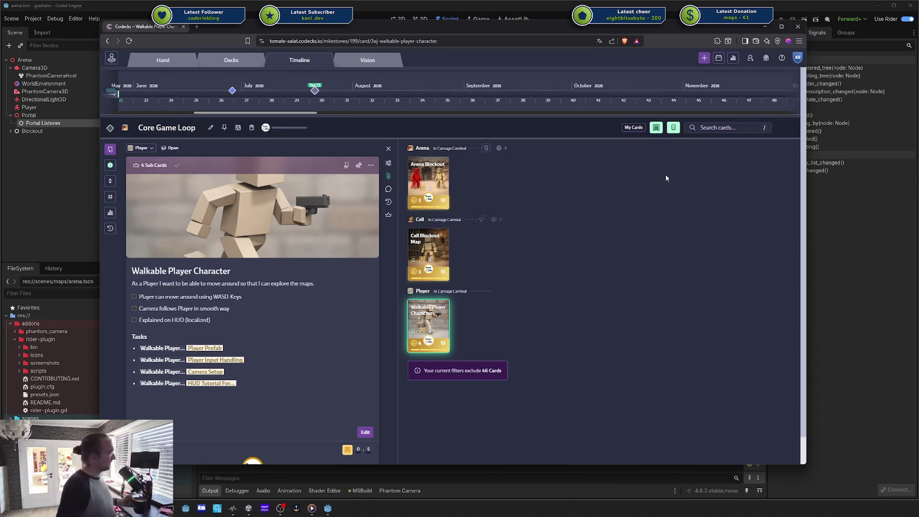
pyautogui.click(656, 129)
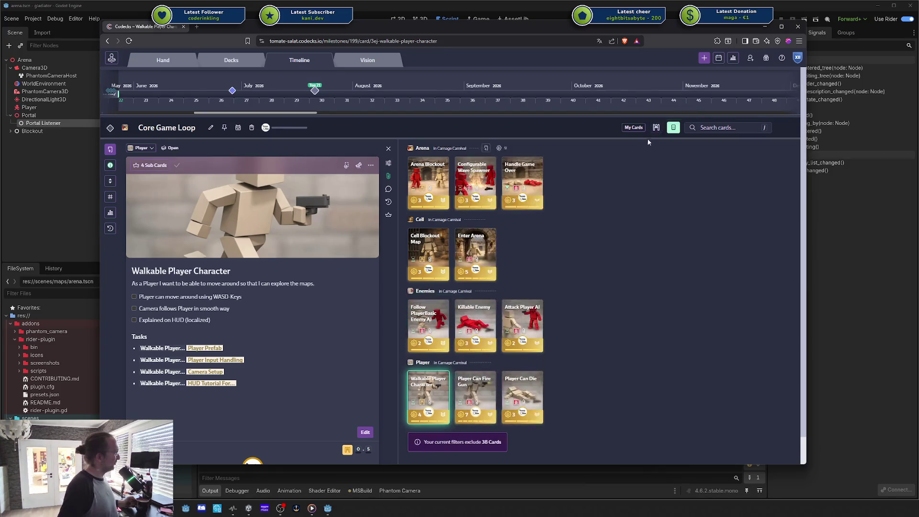
# - Expand the board to show all sub cards, scroll it, then collapse back to hero cards only
pyautogui.click(673, 128)
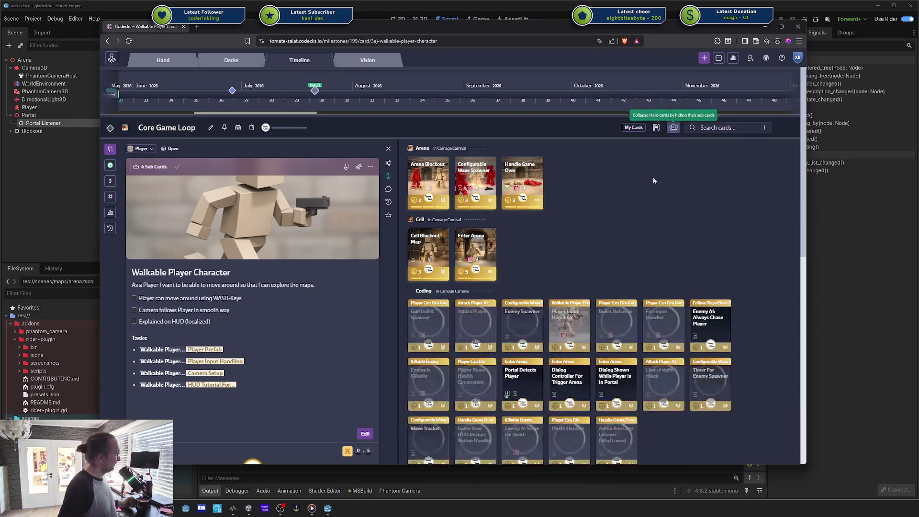
pyautogui.scroll(-5, 645, 197)
pyautogui.scroll(10, 646, 200)
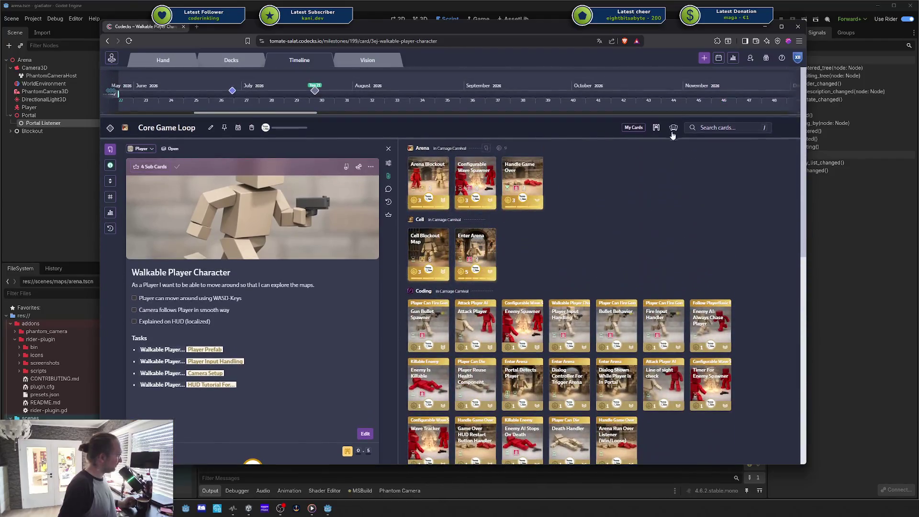
pyautogui.click(673, 130)
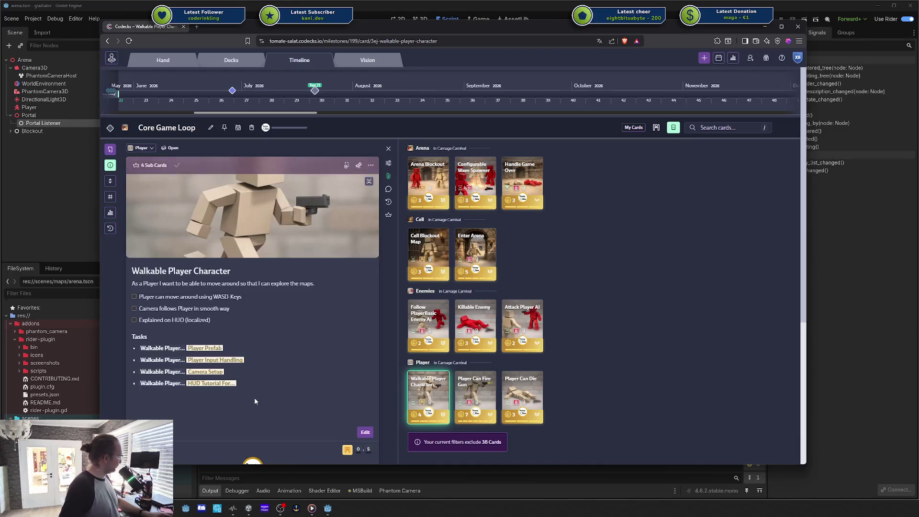
# - Strip the '[ ] ' checkbox markers from the card's three goal lines and save the description
pyautogui.click(178, 255)
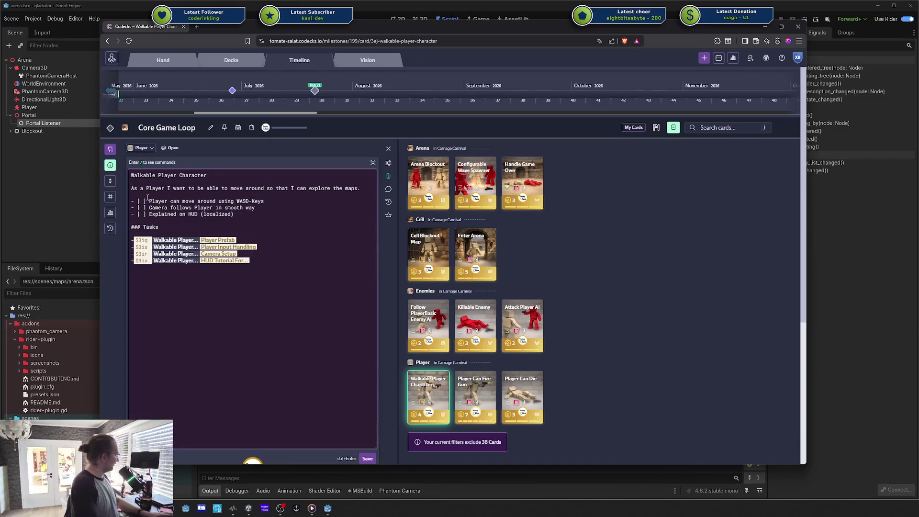
pyautogui.press('Delete')
pyautogui.press('Delete')
pyautogui.press('Delete')
pyautogui.press('Down')
pyautogui.press('Delete')
pyautogui.press('Delete')
pyautogui.press('Delete')
pyautogui.press('Down')
pyautogui.press('Delete')
pyautogui.press('Delete')
pyautogui.press('Delete')
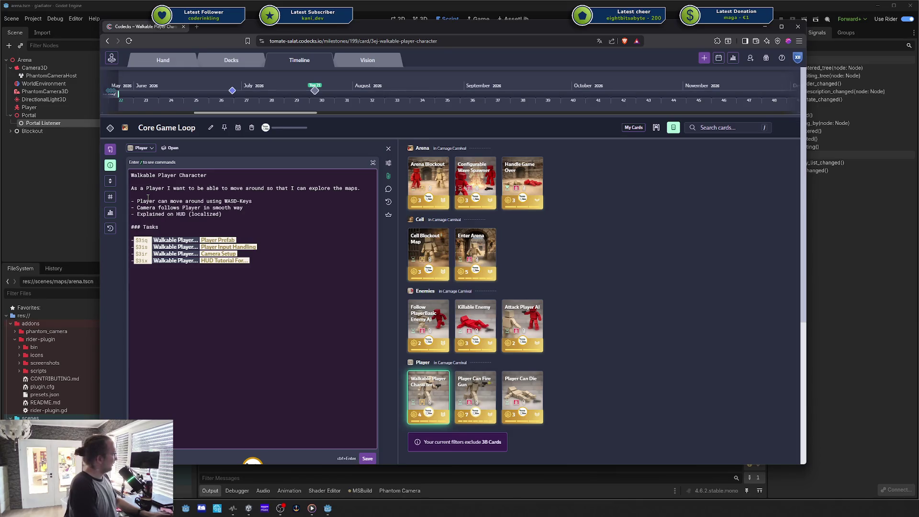
pyautogui.hotkey('ctrl', 'Return')
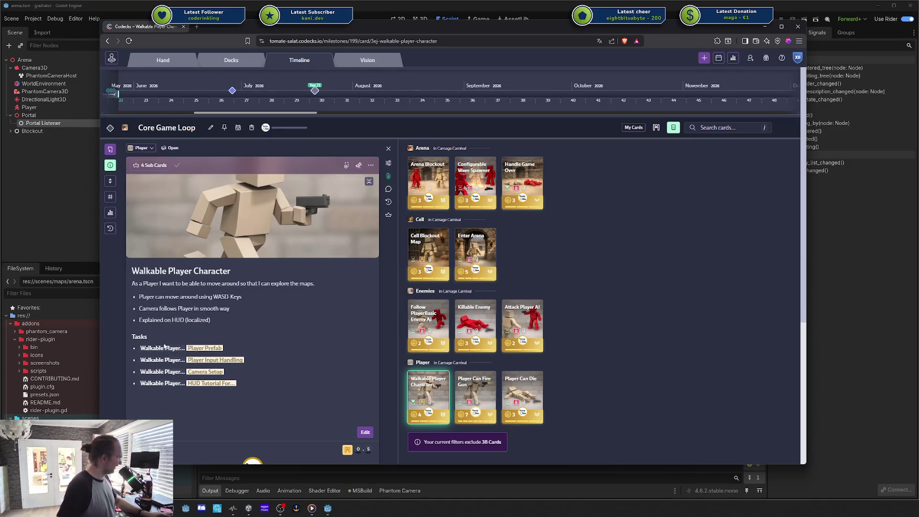
pyautogui.click(370, 165)
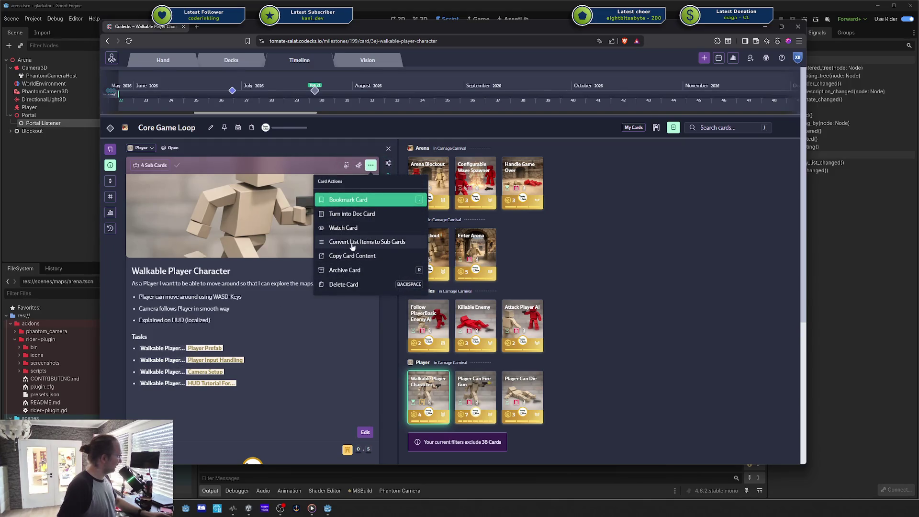
pyautogui.click(231, 359)
pyautogui.moveTo(232, 359)
pyautogui.mouseDown()
pyautogui.moveTo(207, 342)
pyautogui.moveTo(207, 366)
pyautogui.mouseUp()
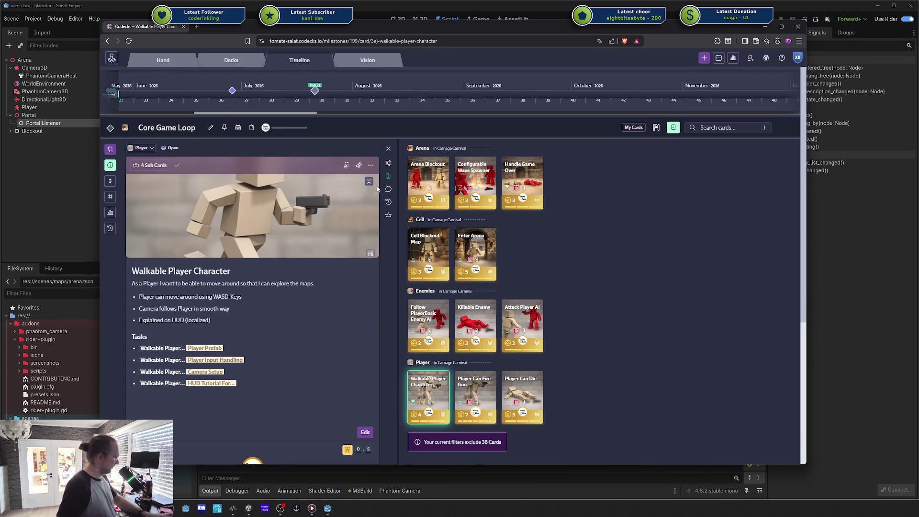
pyautogui.click(388, 215)
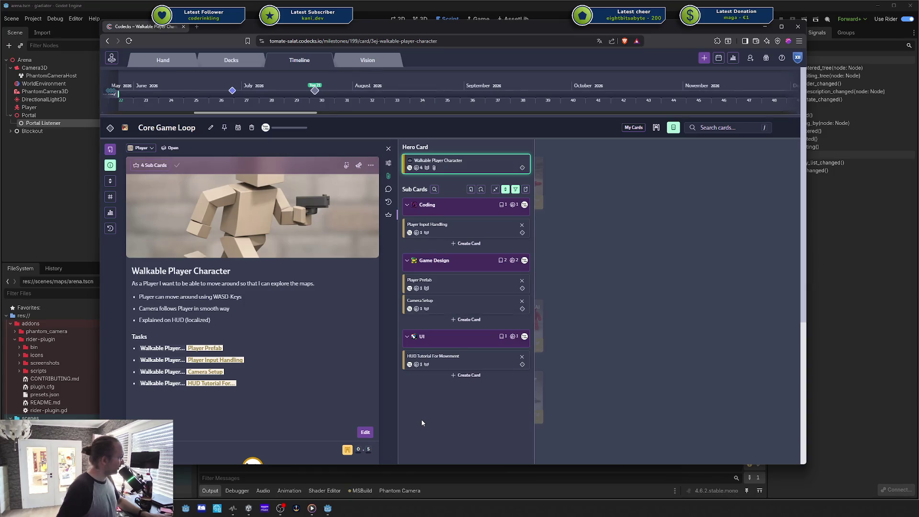
pyautogui.click(602, 312)
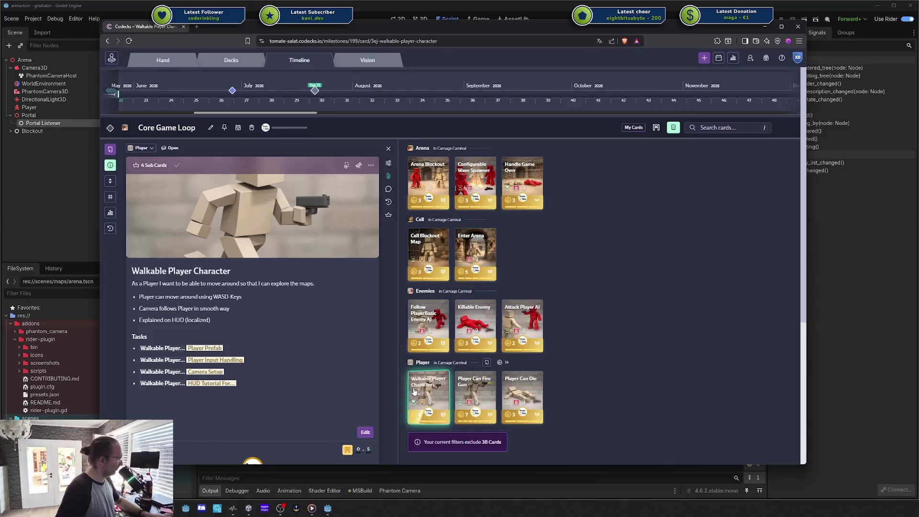
pyautogui.moveTo(450, 410)
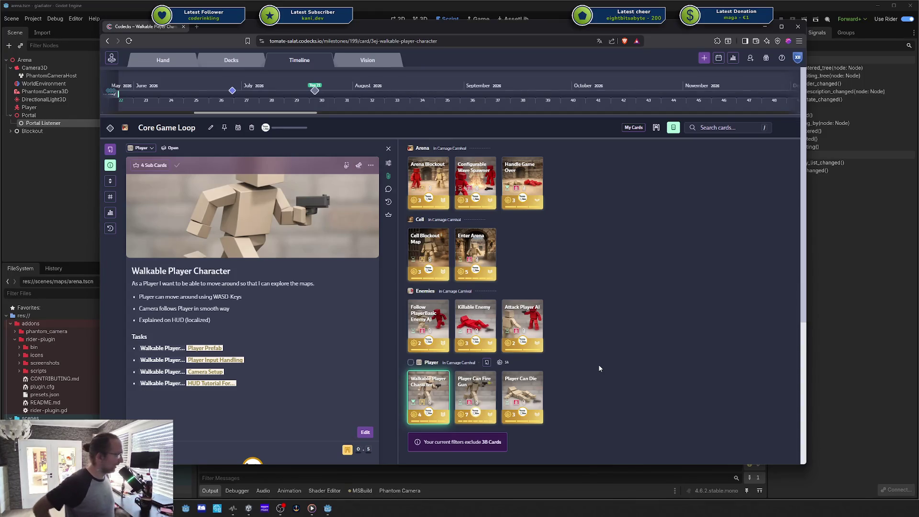
pyautogui.moveTo(352, 25)
pyautogui.mouseDown()
pyautogui.moveTo(918, 33)
pyautogui.moveTo(918, 42)
pyautogui.moveTo(453, 33)
pyautogui.mouseUp()
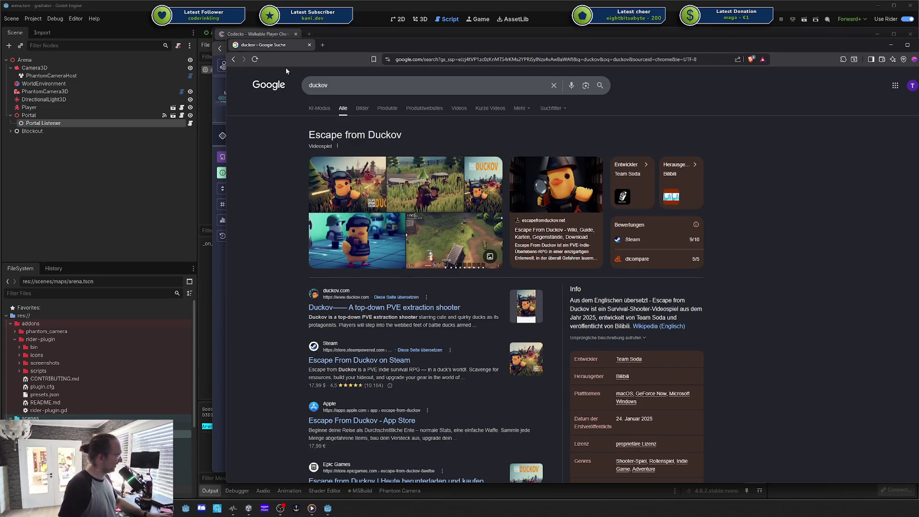
pyautogui.click(308, 45)
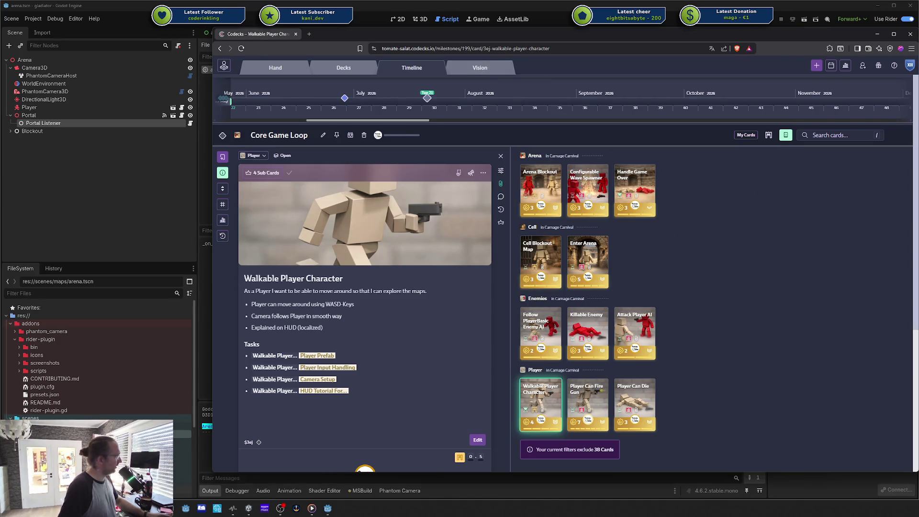
pyautogui.click(672, 6)
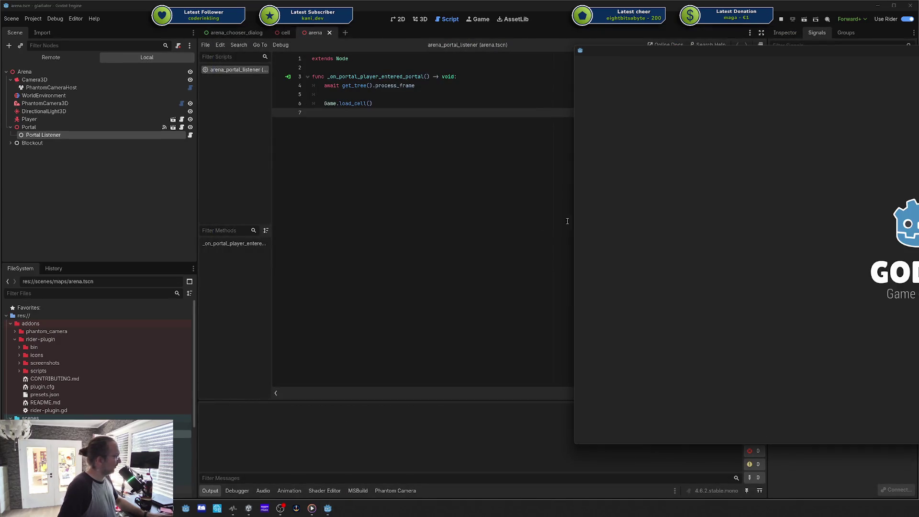
# - Walk the player into the portal, toggle Wait Between Spawns back off, keep 2 waves, cancel, and close the game
pyautogui.press('w')
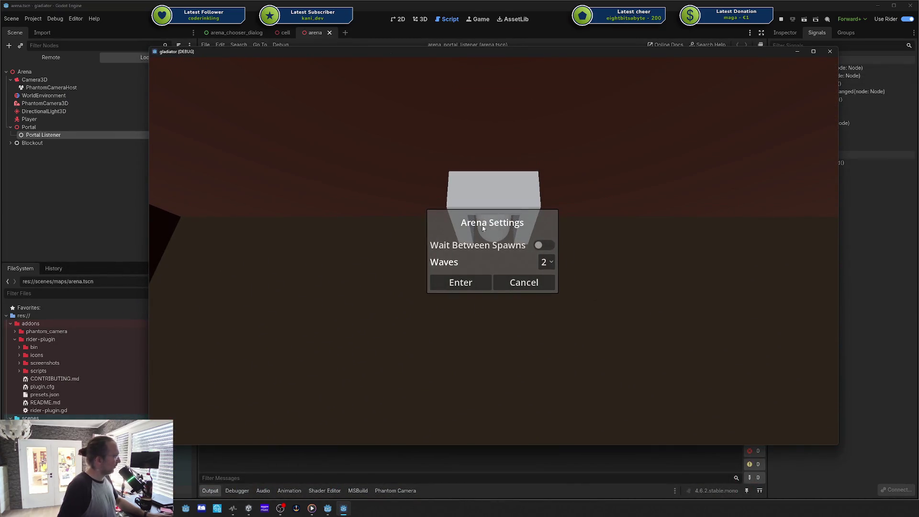
pyautogui.click(541, 246)
pyautogui.click(541, 246)
pyautogui.click(546, 262)
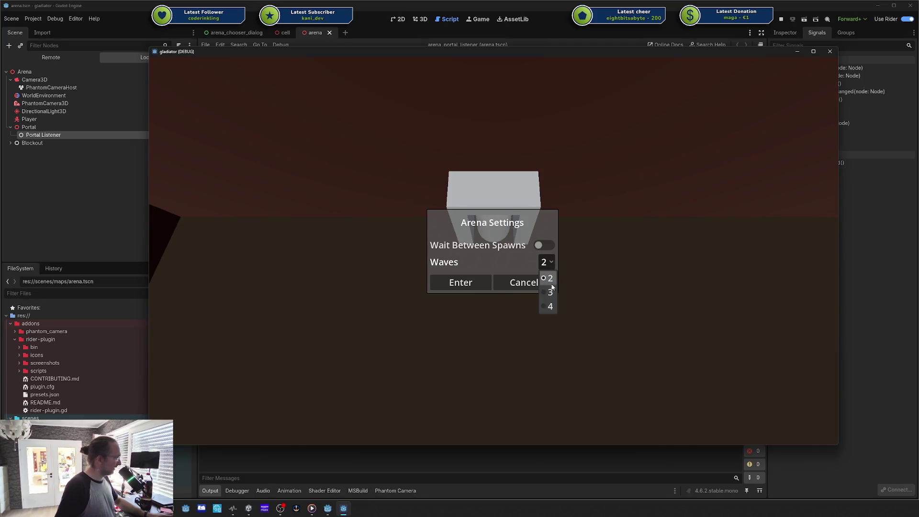
pyautogui.click(550, 277)
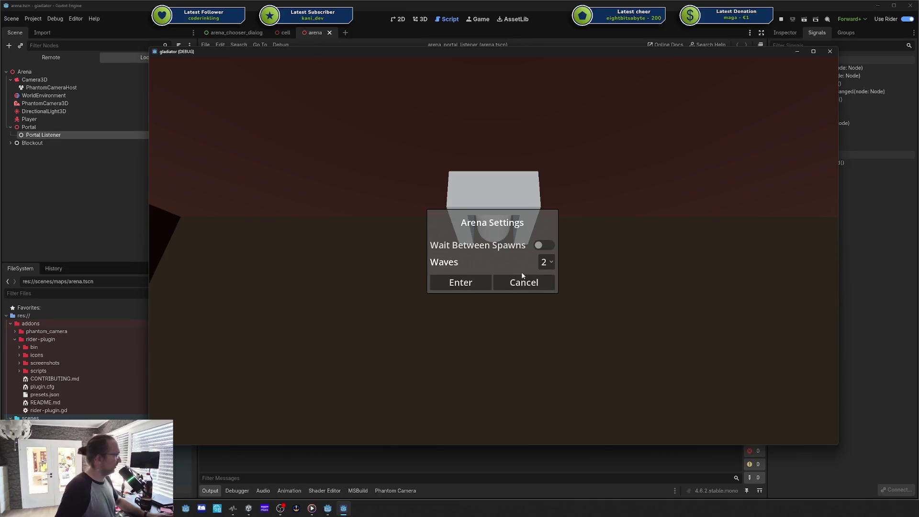
pyautogui.click(523, 283)
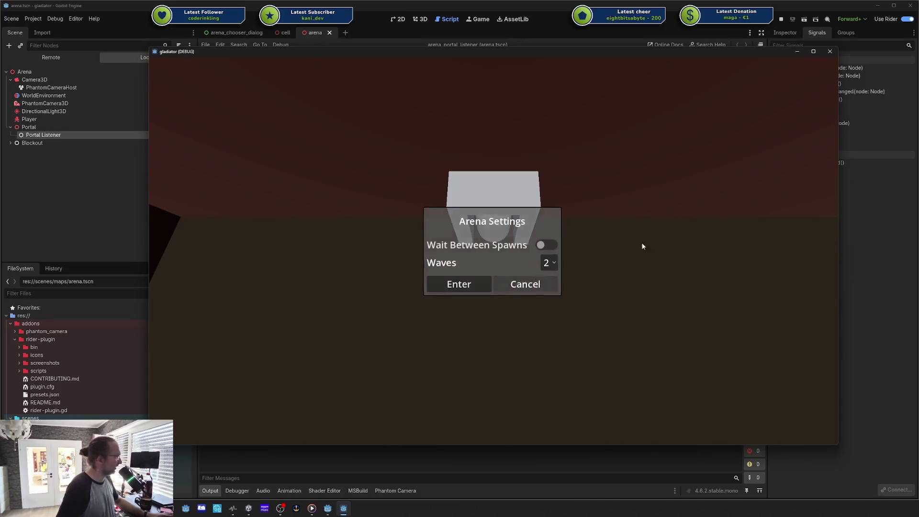
pyautogui.click(832, 53)
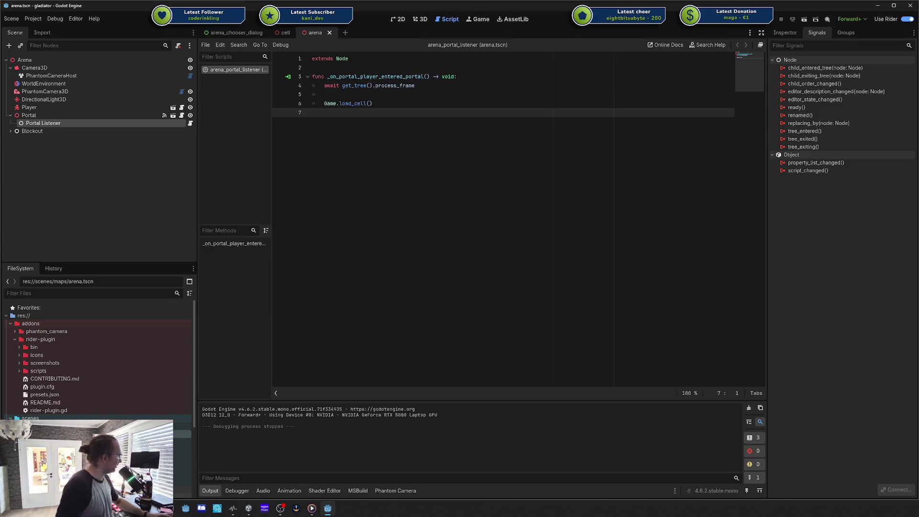
# - Switch back to the Codecks board and bring up the Handle Game Over sub-card popup
pyautogui.hotkey('alt', 'Tab')
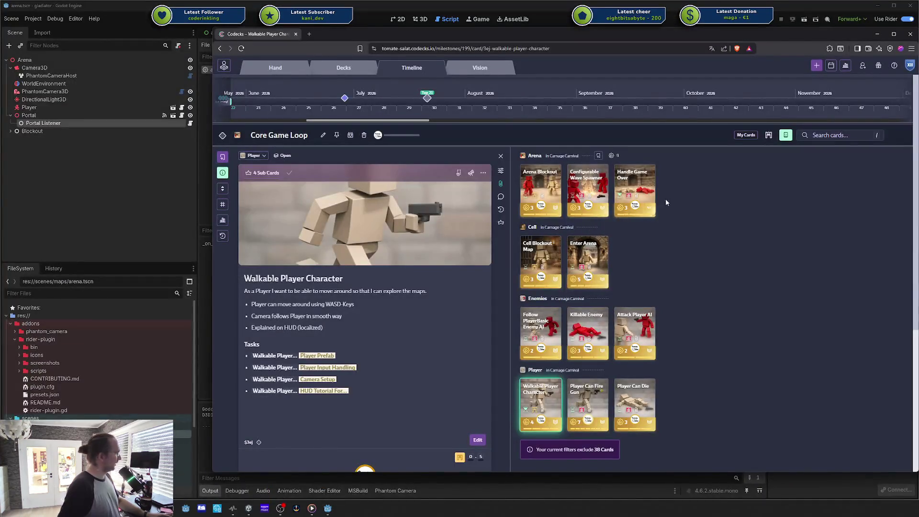
pyautogui.moveTo(656, 214)
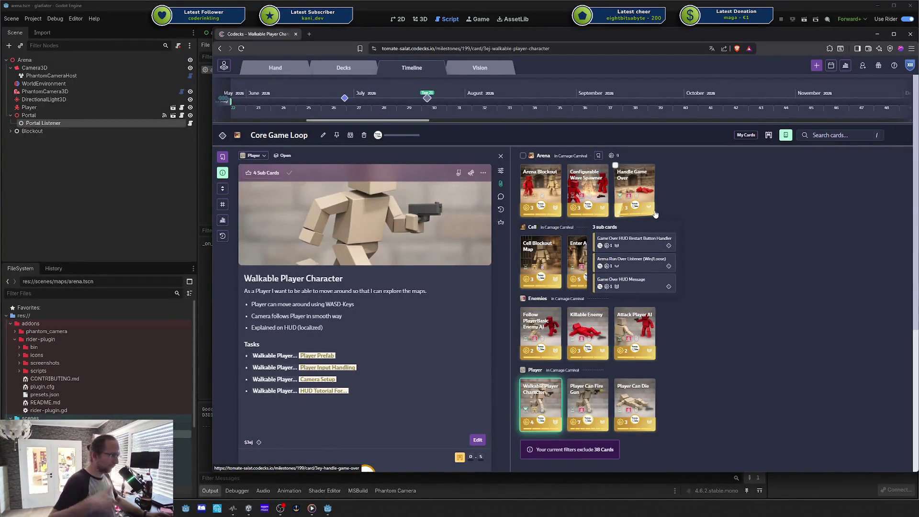
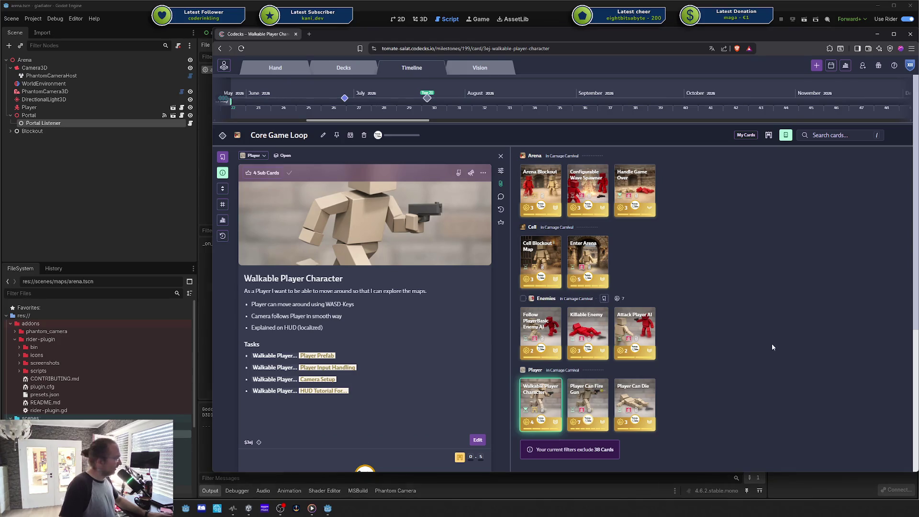
# - Bring the card board browser forward and close the small Steam client window
pyautogui.click(880, 205)
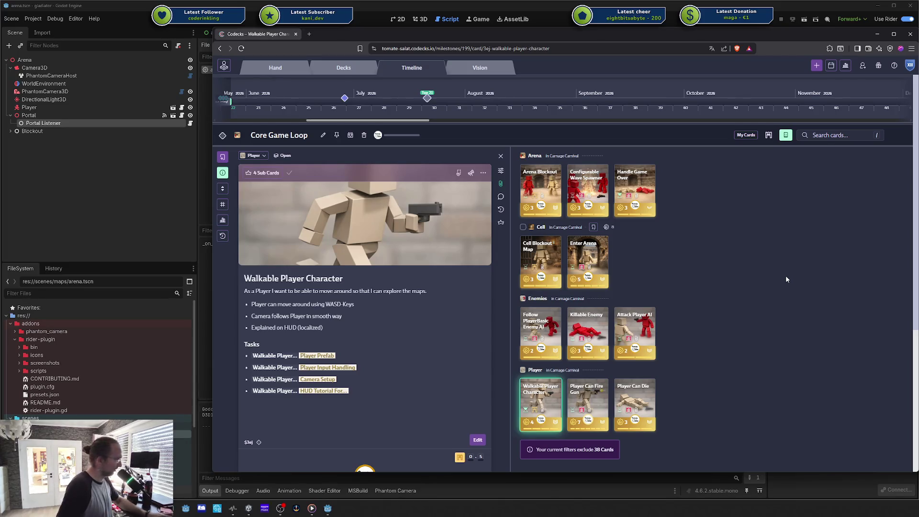
pyautogui.scroll(-1, 786, 277)
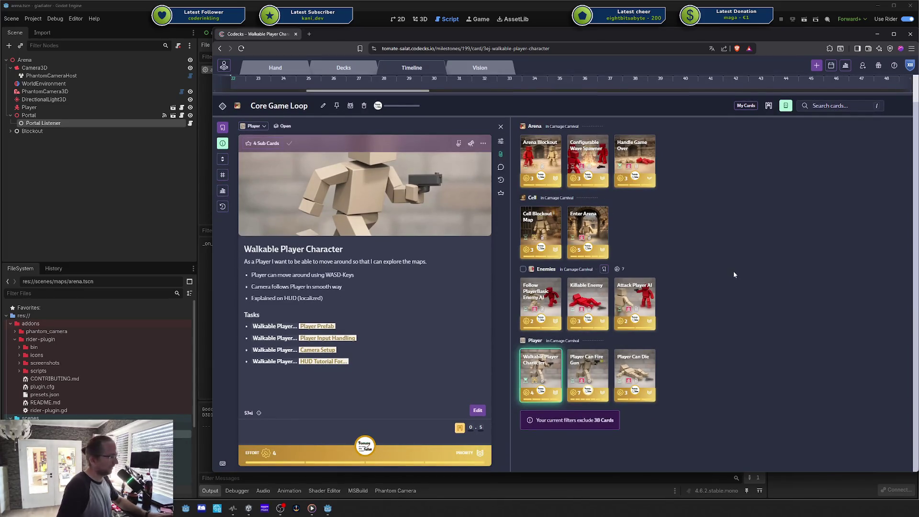
pyautogui.scroll(1, 721, 274)
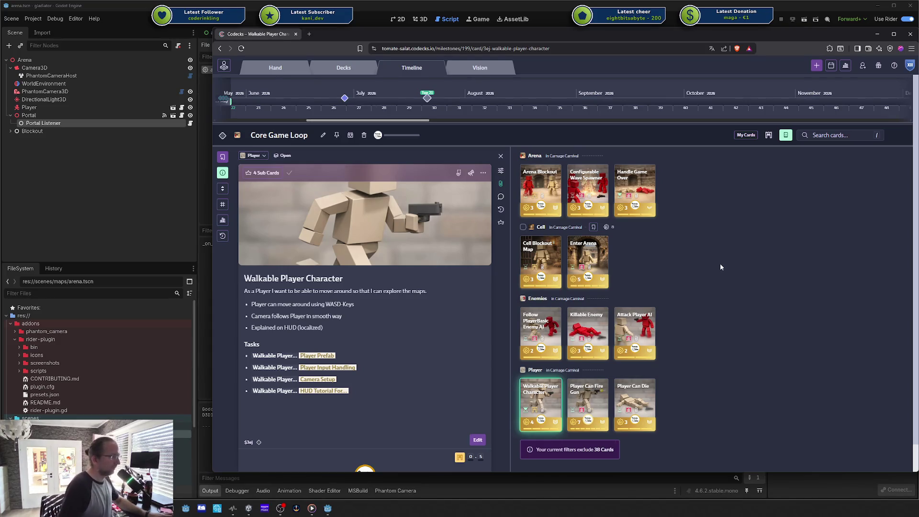
pyautogui.scroll(-1, 720, 266)
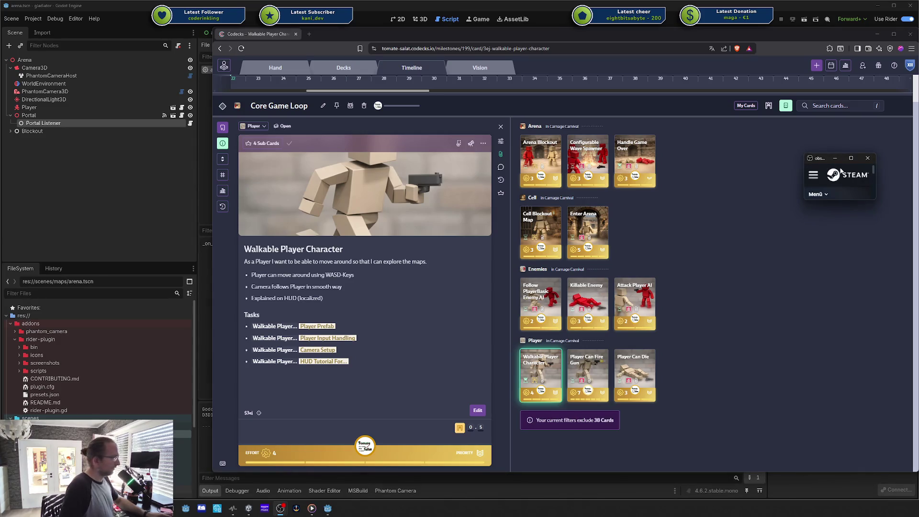
pyautogui.click(868, 161)
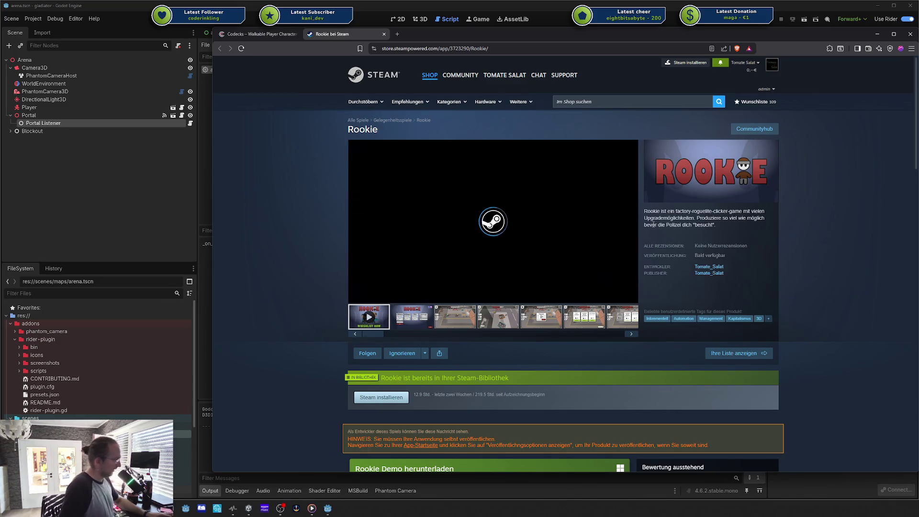
# - Browse the Rookie Steam store page and view its second screenshot
pyautogui.scroll(-1, 627, 216)
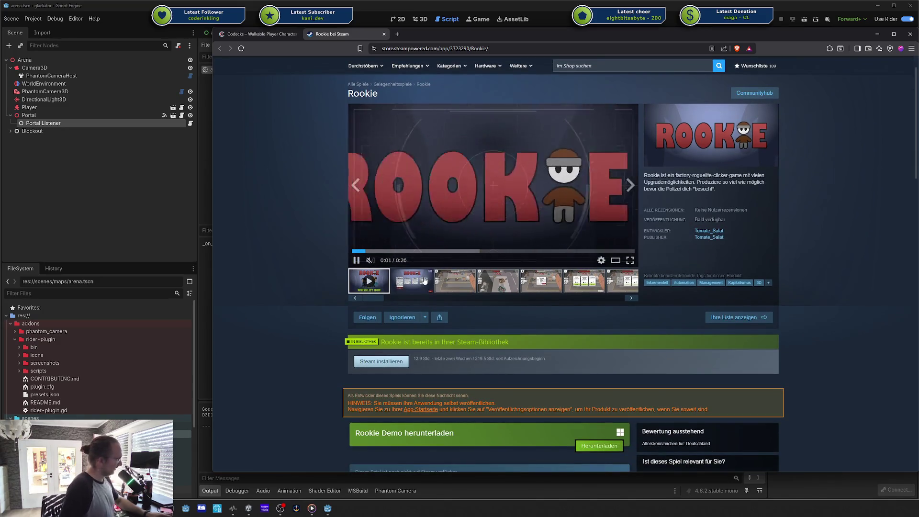
pyautogui.scroll(-2, 439, 390)
pyautogui.moveTo(348, 366); pyautogui.dragTo(409, 362)
pyautogui.click(409, 361)
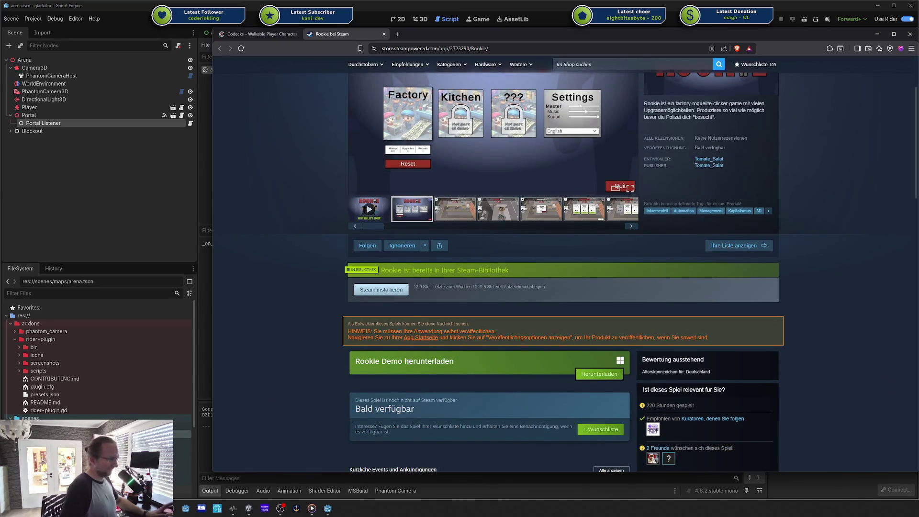
pyautogui.scroll(-2, 413, 365)
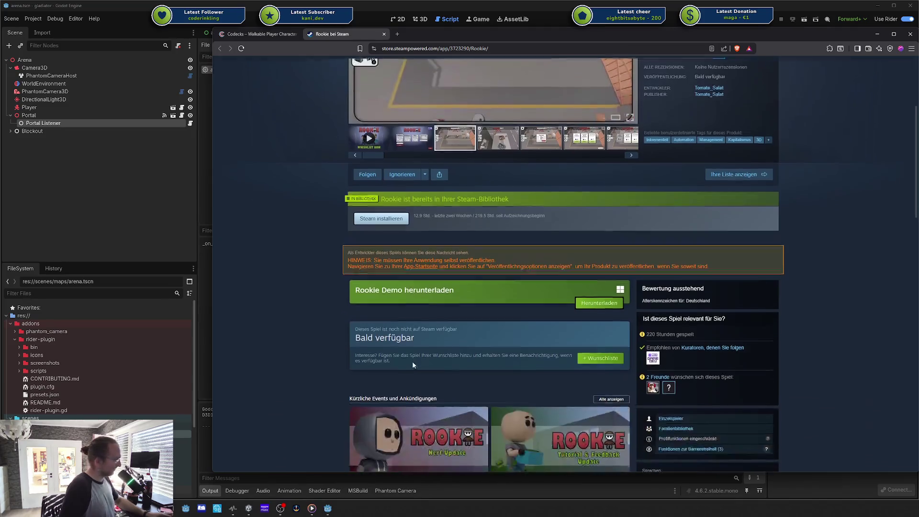
pyautogui.scroll(2, 412, 364)
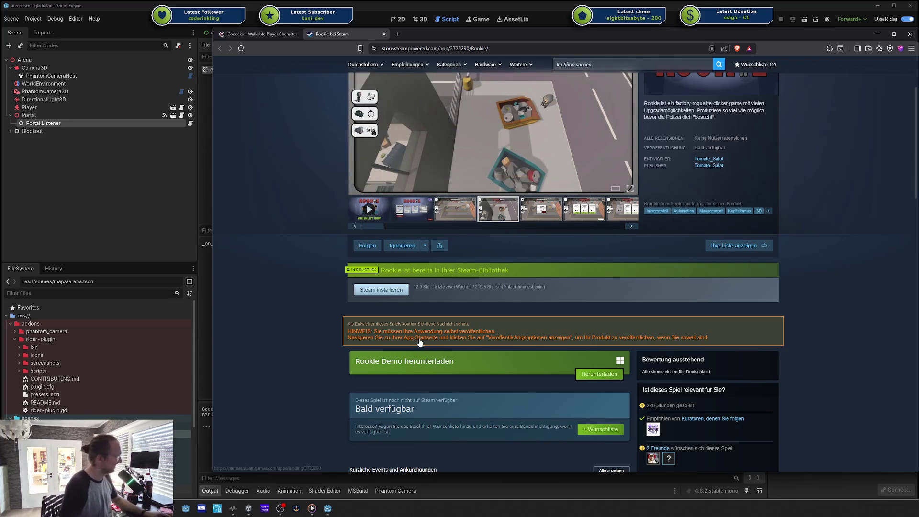
pyautogui.scroll(3, 430, 342)
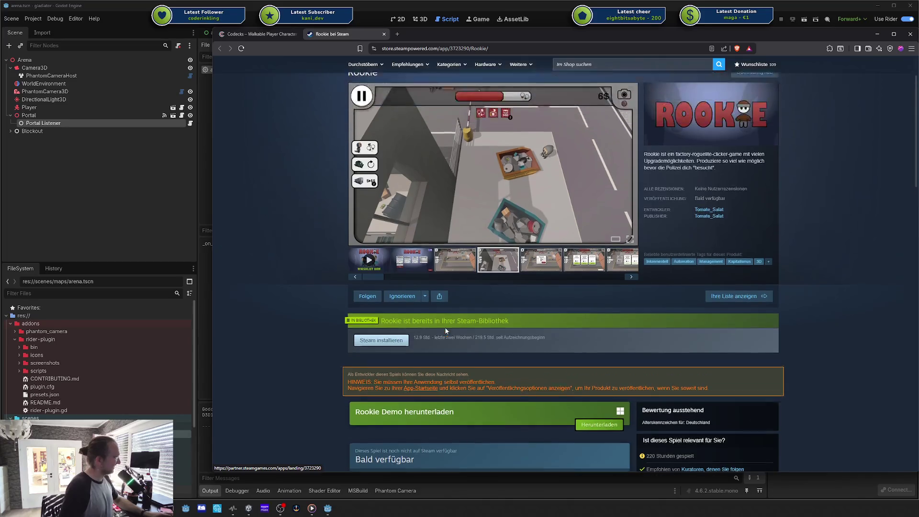
pyautogui.click(406, 287)
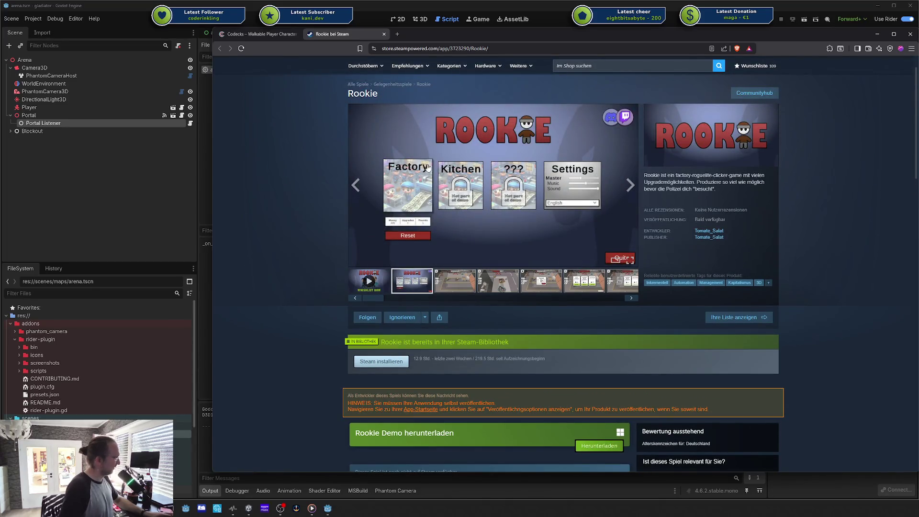
# - Scroll through the rest of the Rookie page, then close its tab
pyautogui.scroll(-1, 425, 188)
pyautogui.scroll(-2, 424, 189)
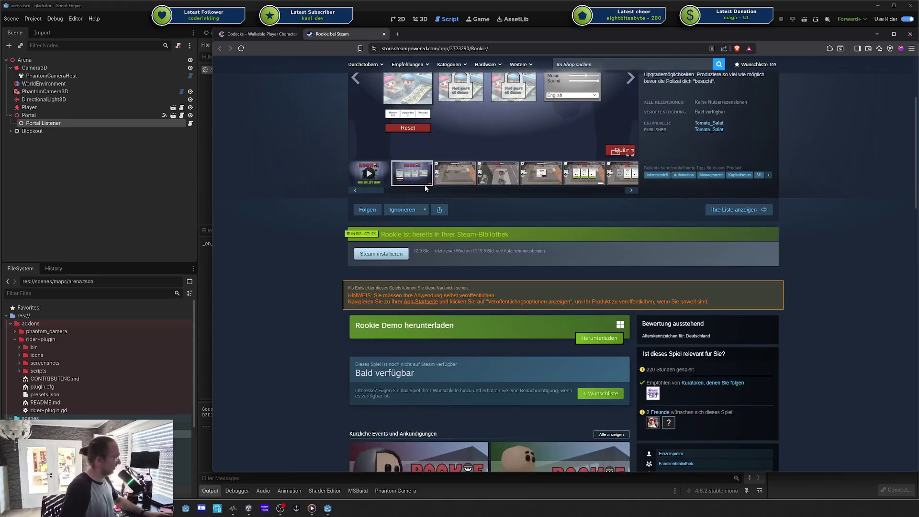
pyautogui.scroll(3, 424, 189)
pyautogui.scroll(-5, 423, 190)
pyautogui.scroll(-5, 423, 190)
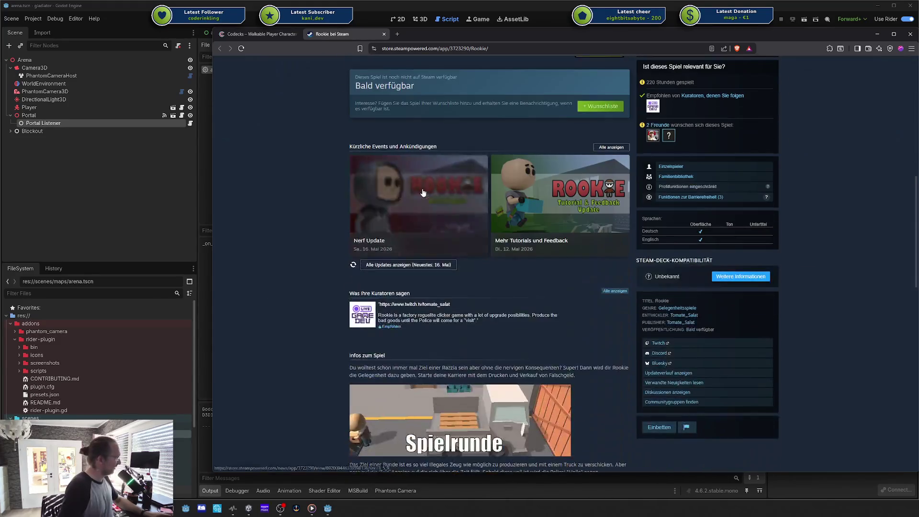
pyautogui.scroll(-7, 430, 217)
pyautogui.scroll(15, 431, 223)
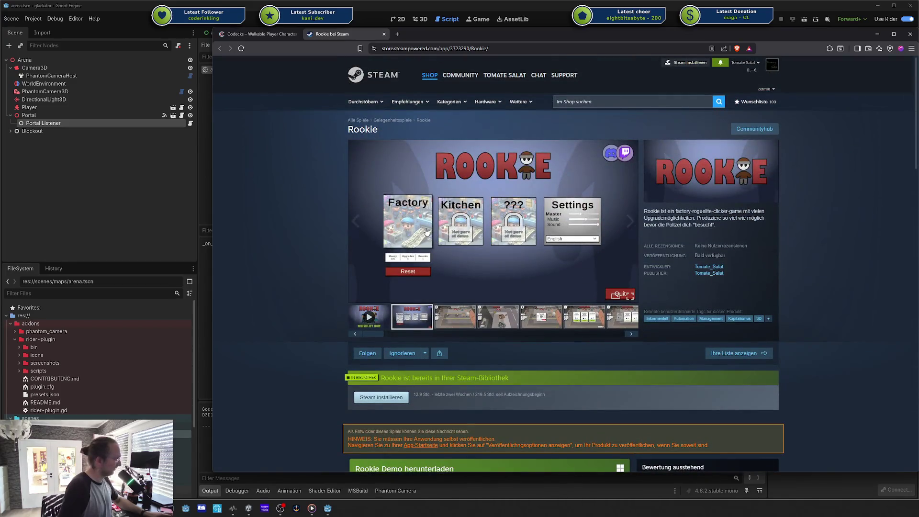
pyautogui.scroll(-5, 454, 322)
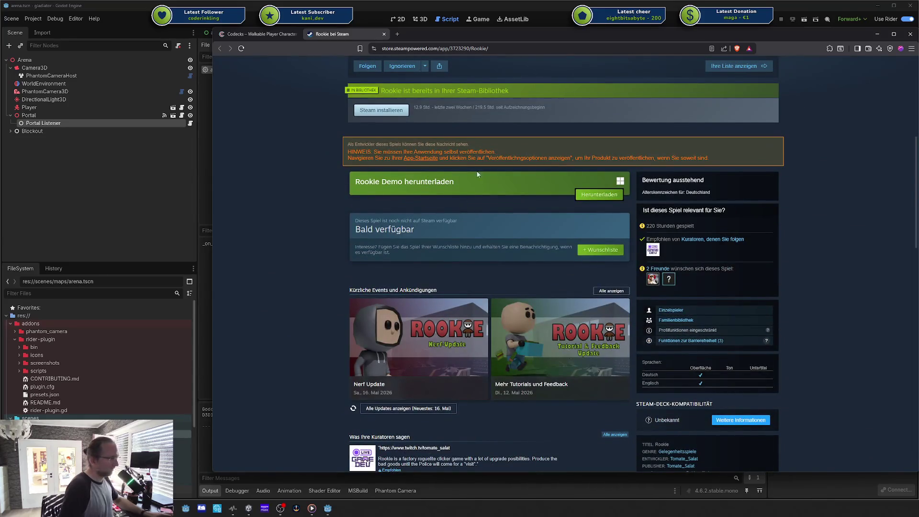
pyautogui.middleClick(370, 38)
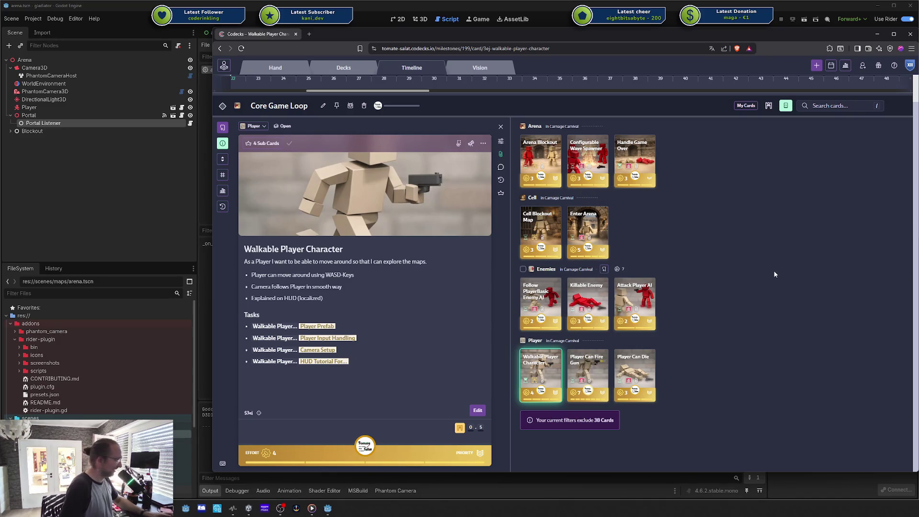
# - Drag the card board window off the Godot editor and run the project with F5
pyautogui.moveTo(609, 44); pyautogui.dragTo(531, 47)
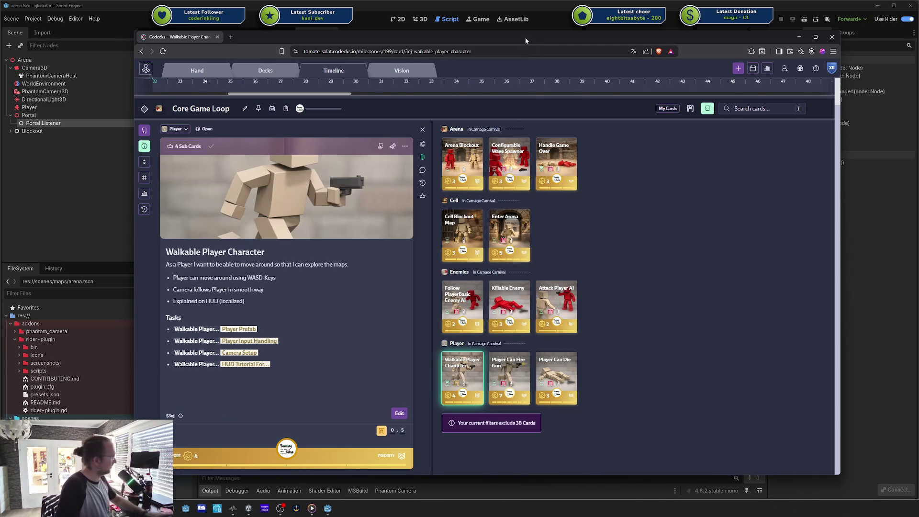
pyautogui.moveTo(282, 37); pyautogui.dragTo(775, 85)
pyautogui.click(572, 166)
pyautogui.press('F5')
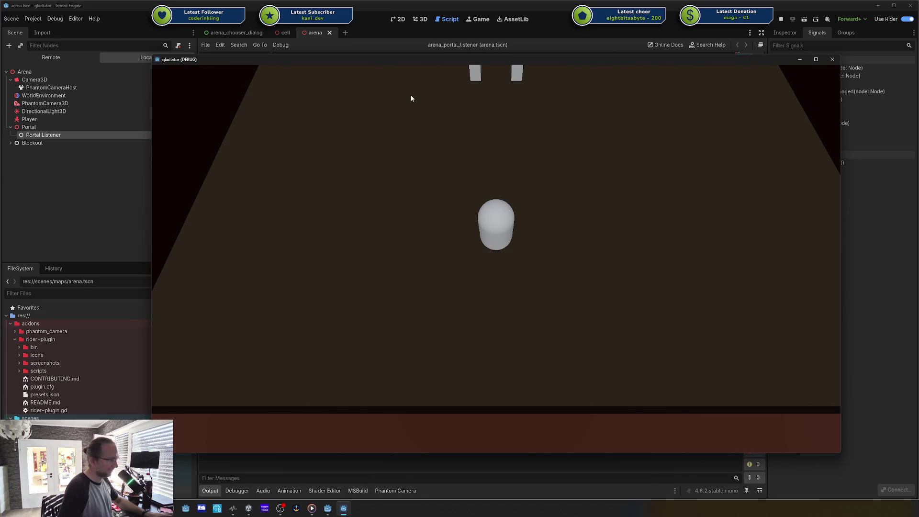
# - Walk the player into the portal to load a new arena, close the game, and return to Codecks
pyautogui.press('w')
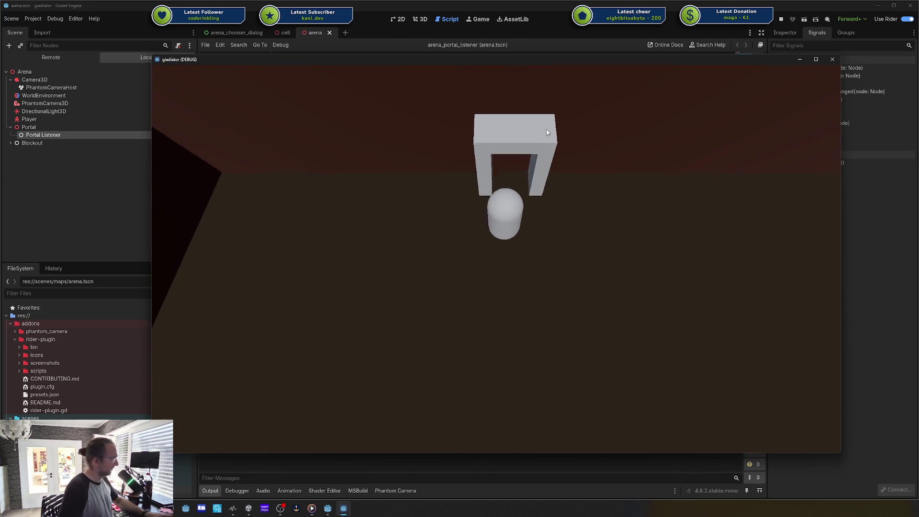
pyautogui.click(471, 287)
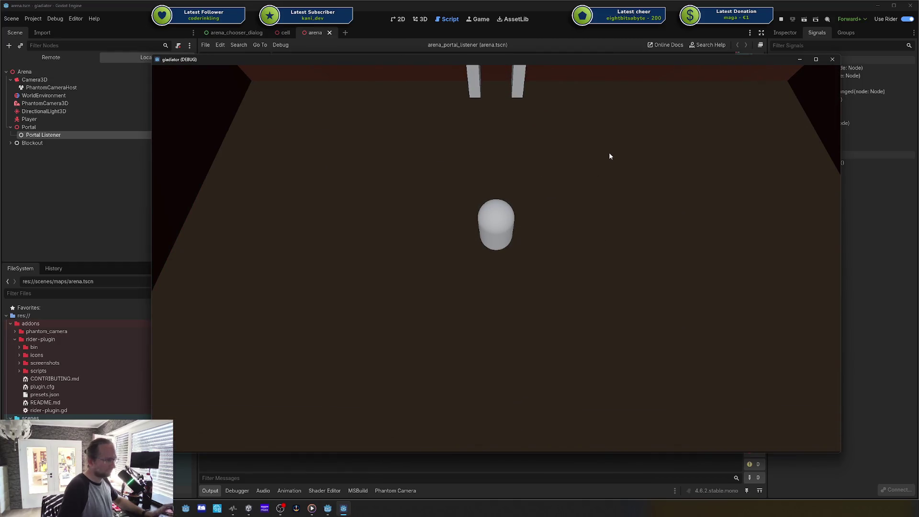
pyautogui.press('w')
pyautogui.press('s')
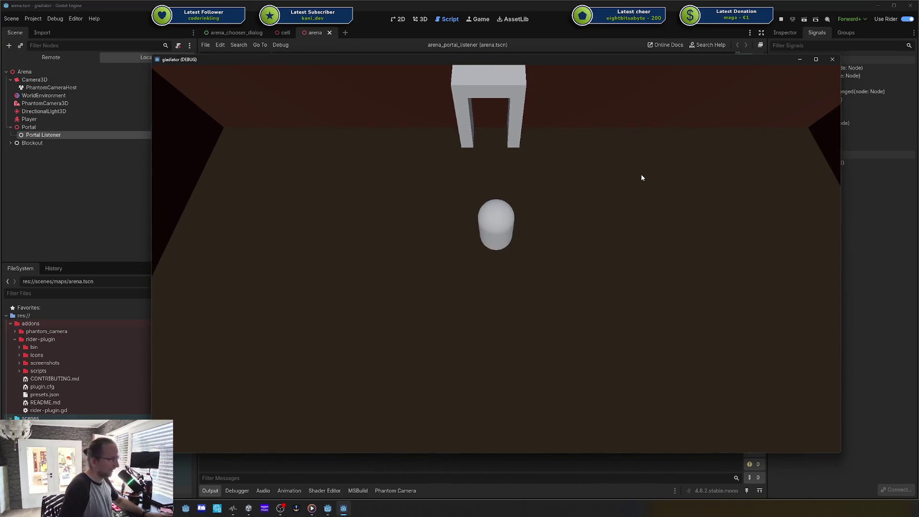
pyautogui.click(834, 60)
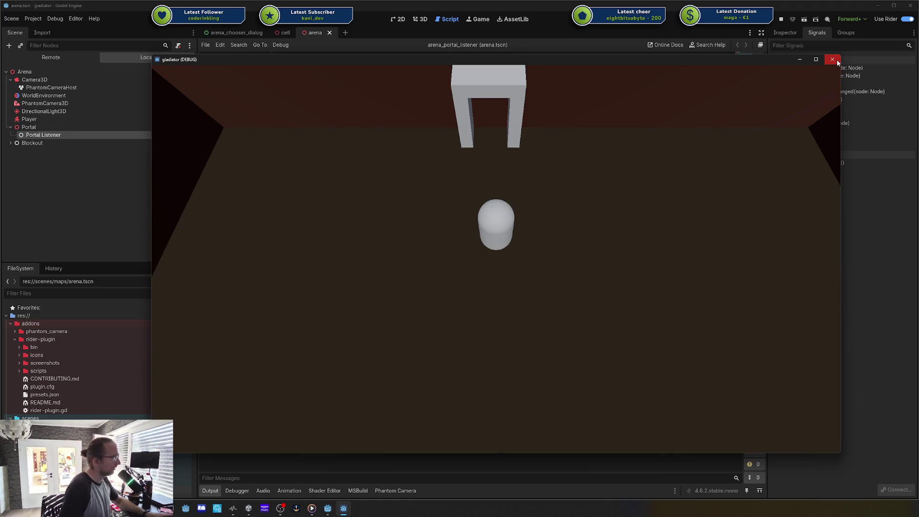
pyautogui.hotkey('alt', 'Tab')
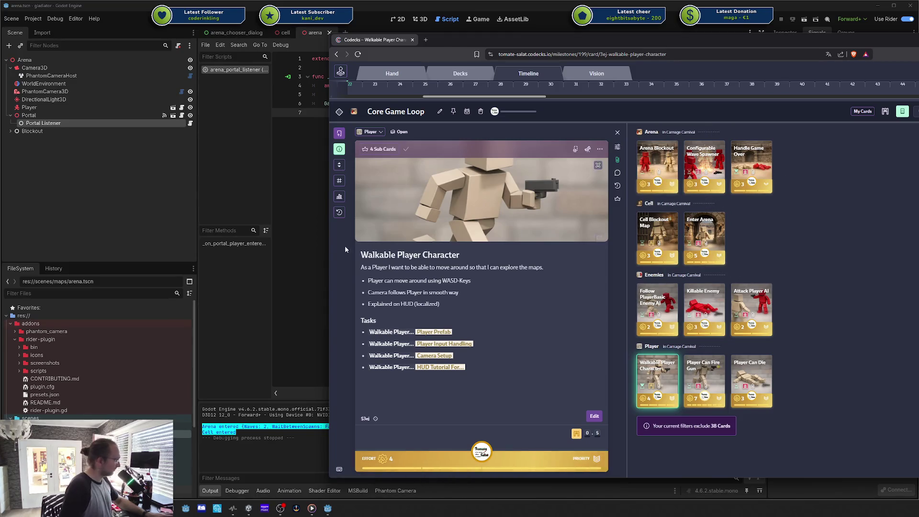
# - Switch back to Godot and add then delete a stray 'p' on line 7 of arena_portal_listener
pyautogui.hotkey('alt', 'Tab')
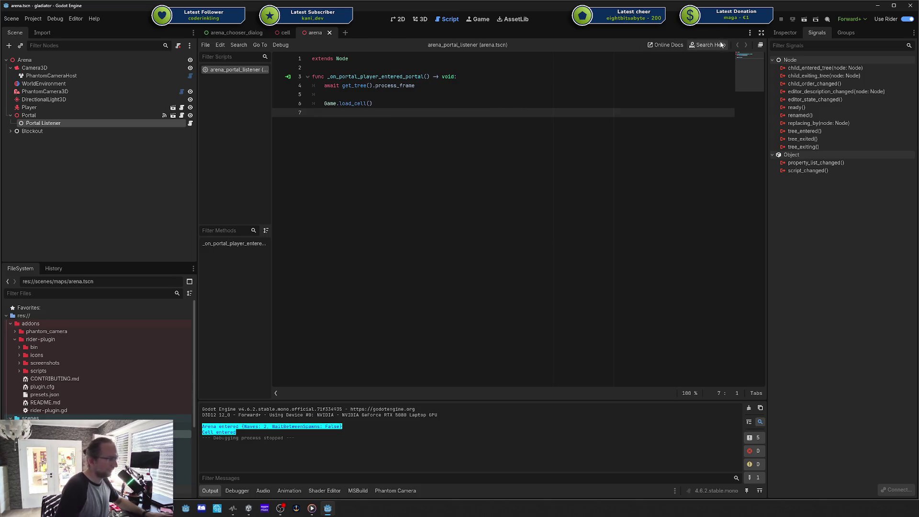
pyautogui.write('p')
pyautogui.press('BackSpace')
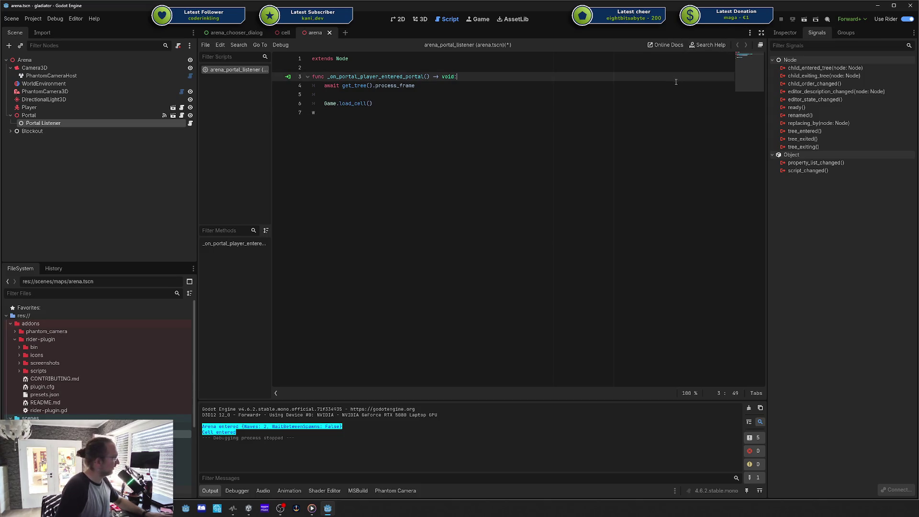
# - Save and rerun the game, walk into the portal, and switch Wait Between Spawns on
pyautogui.click(761, 23)
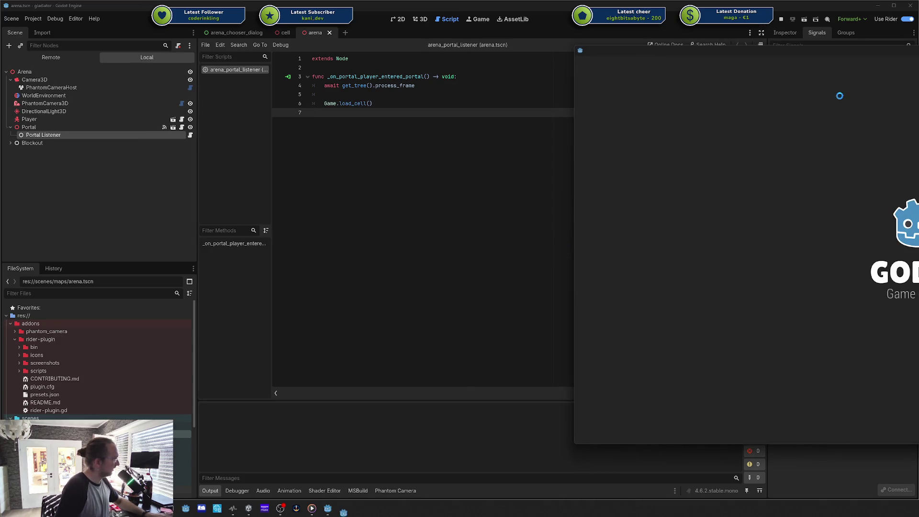
pyautogui.press('w')
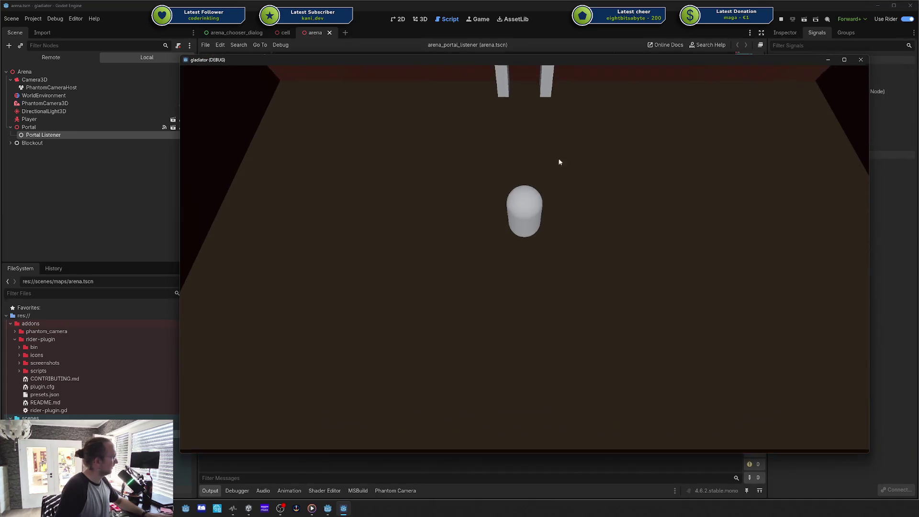
pyautogui.press('a')
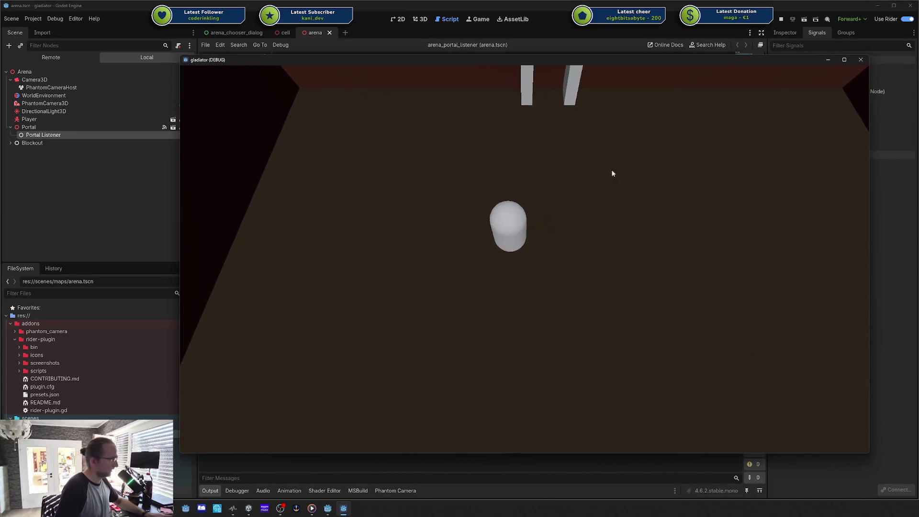
pyautogui.press('w')
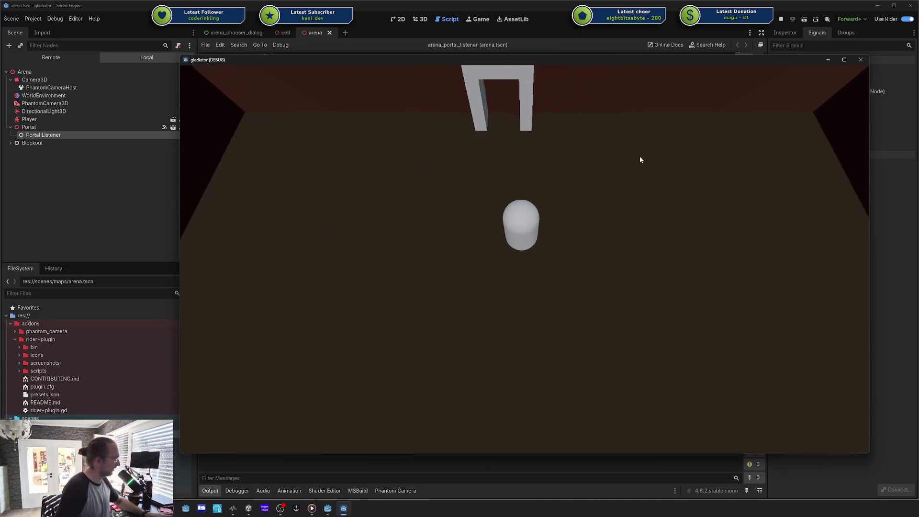
pyautogui.press('w')
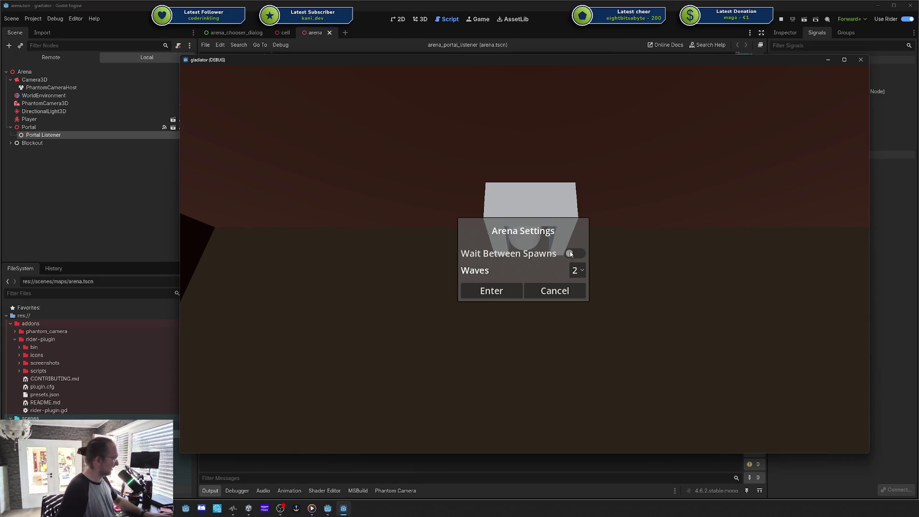
pyautogui.click(511, 256)
# - Toggle Wait Between Spawns off and on a few times, leaving it on
pyautogui.click(550, 255)
pyautogui.click(577, 255)
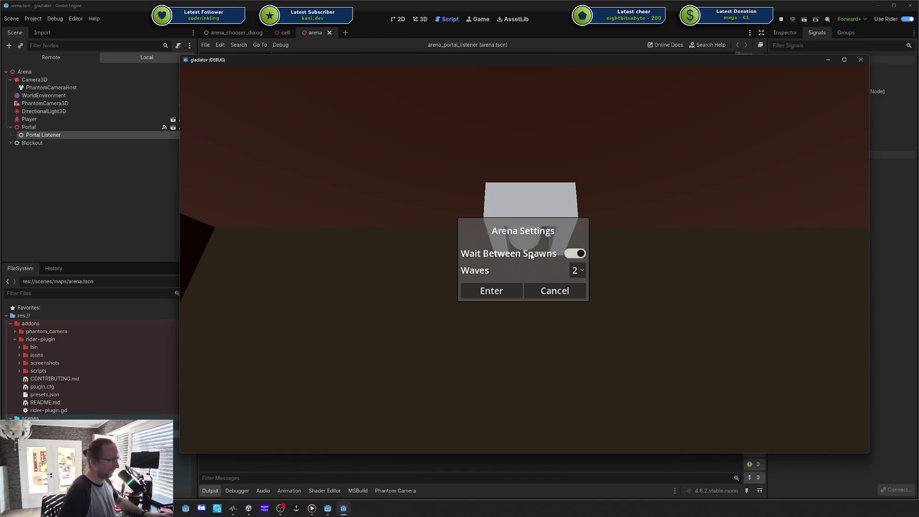
pyautogui.click(575, 256)
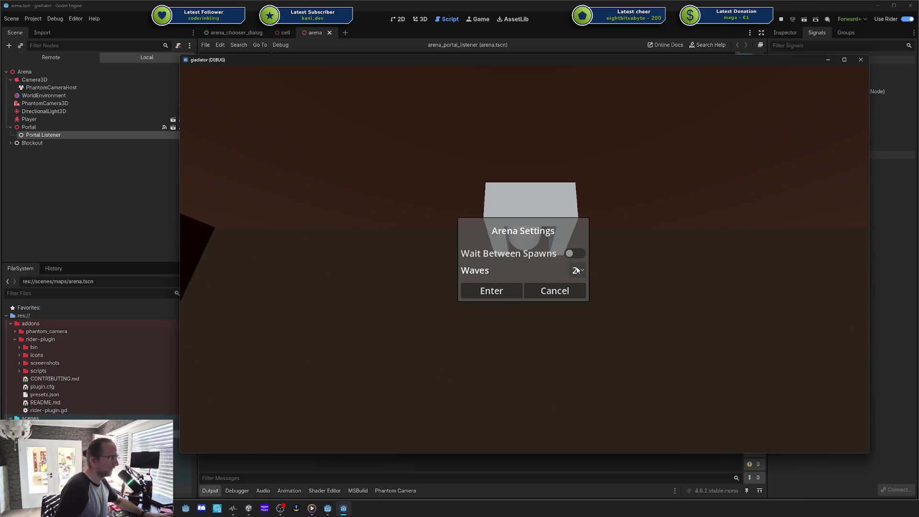
pyautogui.click(578, 253)
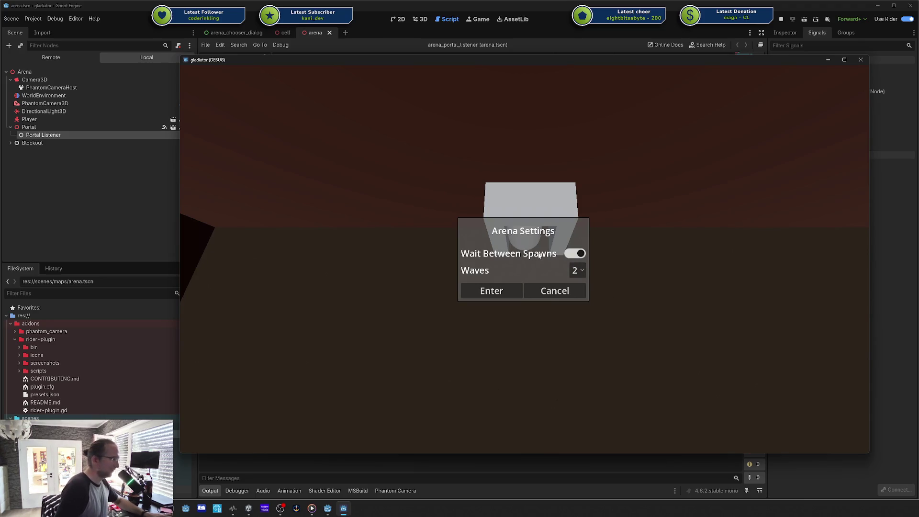
# - Set Waves to 4, cancel the Arena Settings dialog, and close the game window
pyautogui.click(582, 271)
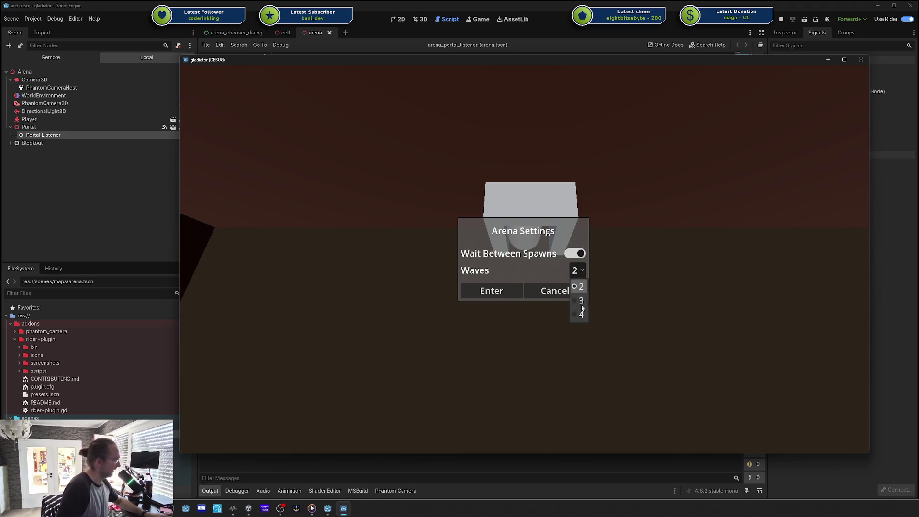
pyautogui.click(580, 313)
pyautogui.click(581, 272)
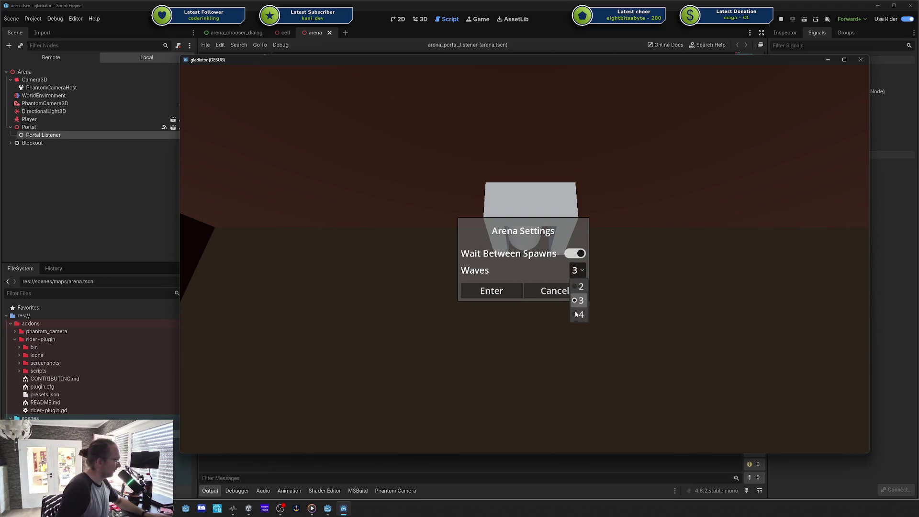
pyautogui.click(579, 281)
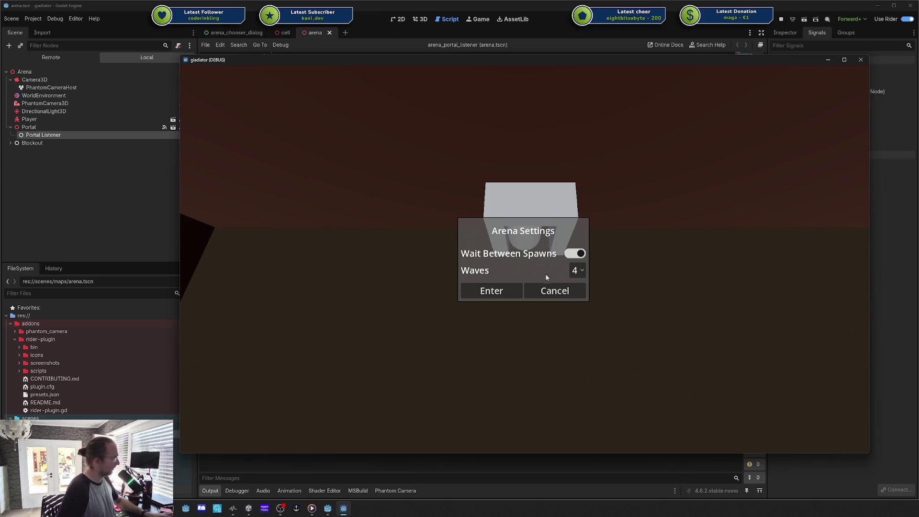
pyautogui.click(552, 290)
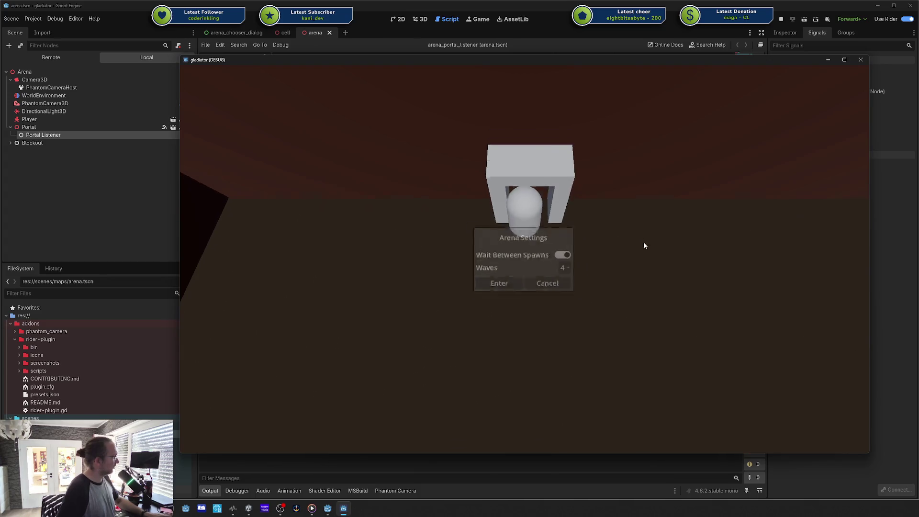
pyautogui.click(860, 61)
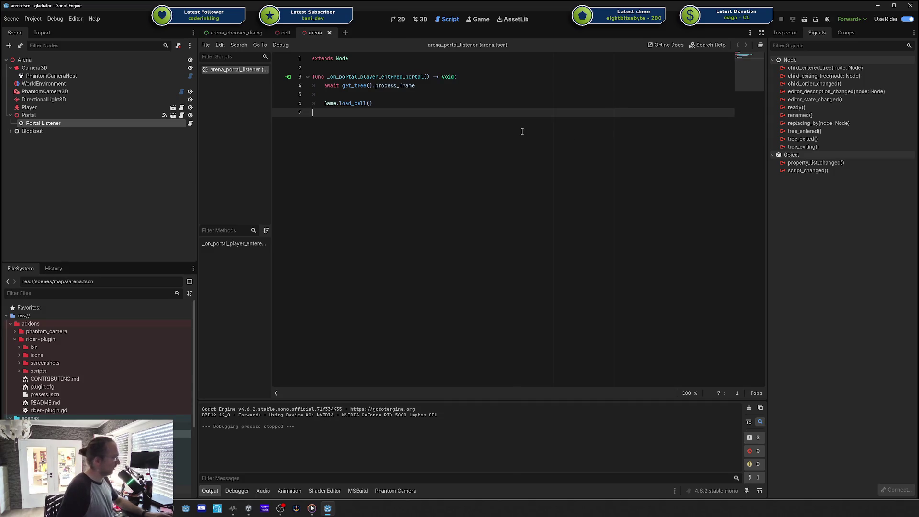
# - Open the cell scene tab and select its Arena Chooser node
pyautogui.scroll(-5, 95, 359)
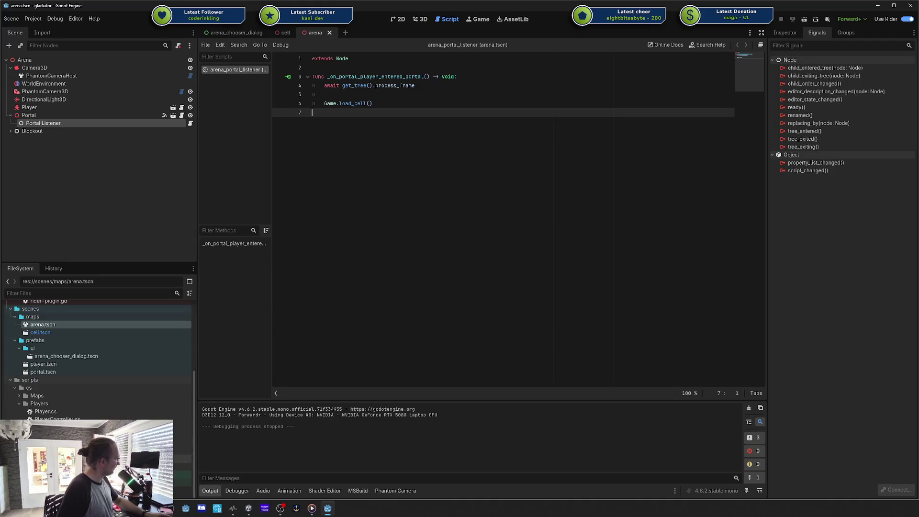
pyautogui.click(168, 467)
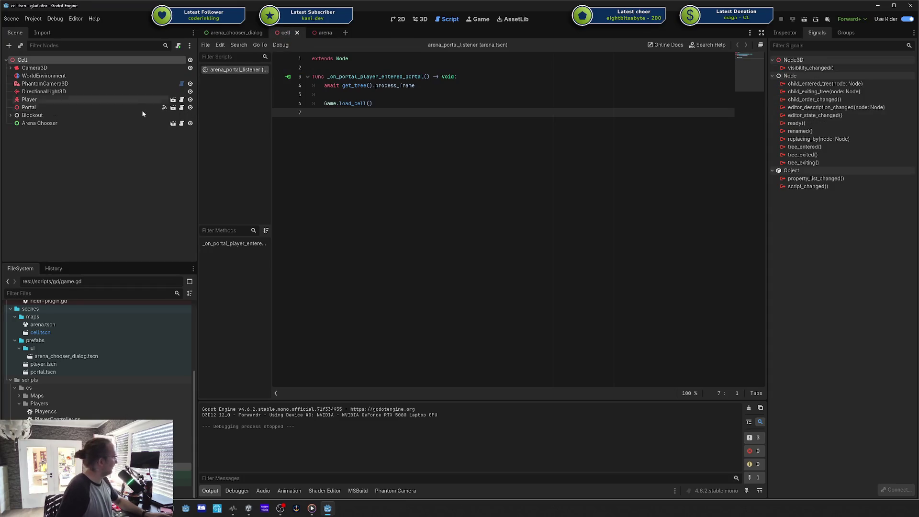
pyautogui.click(99, 124)
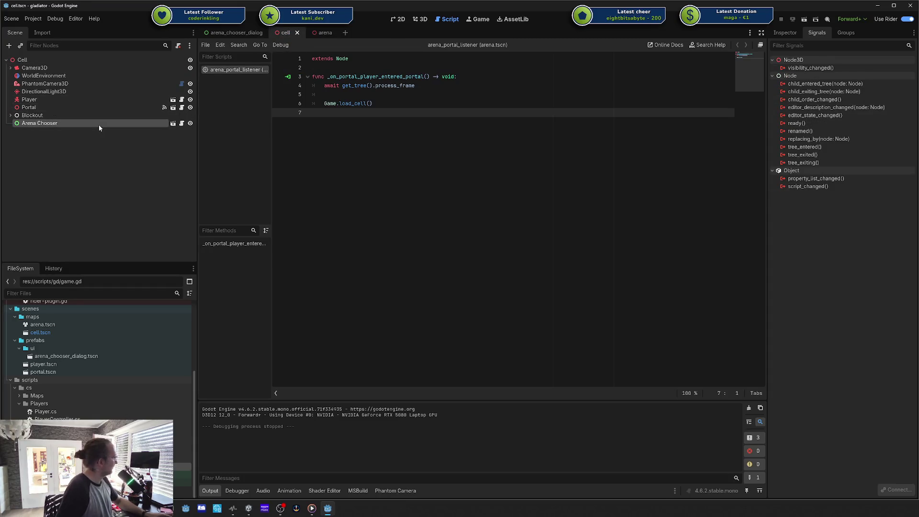
# - Open the Arena Chooser Dialog scene, select its root, and review its Inspector properties
pyautogui.click(182, 125)
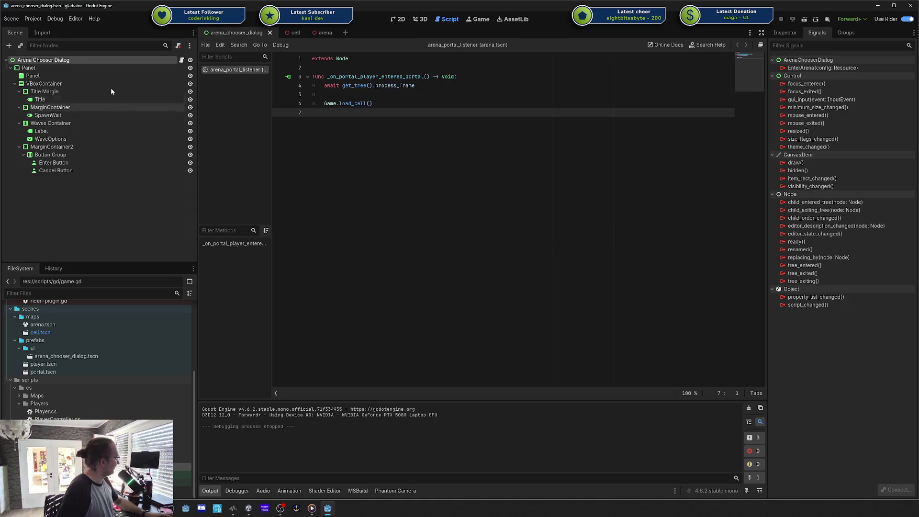
pyautogui.click(48, 66)
pyautogui.click(45, 63)
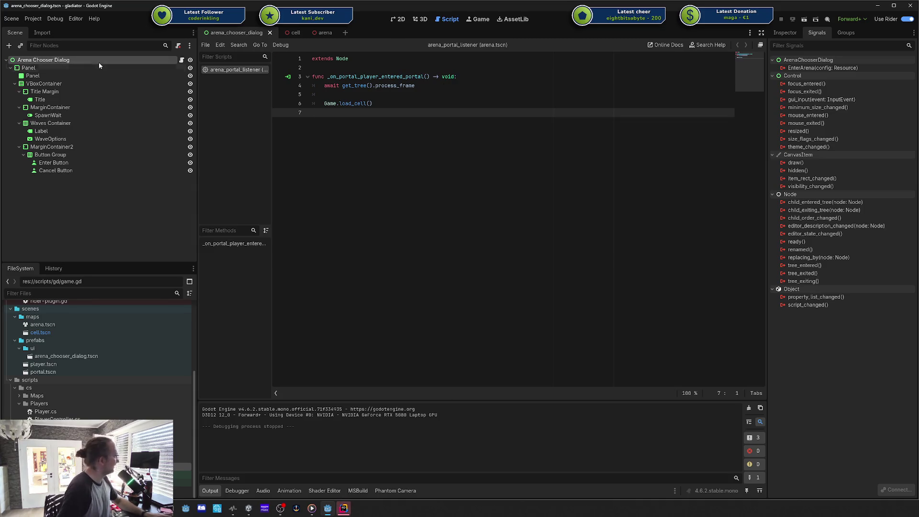
pyautogui.click(782, 34)
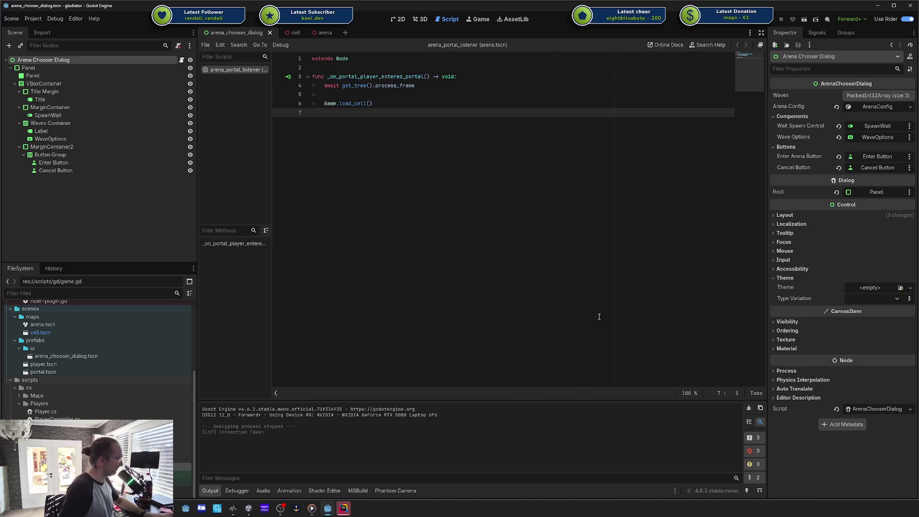
pyautogui.click(344, 507)
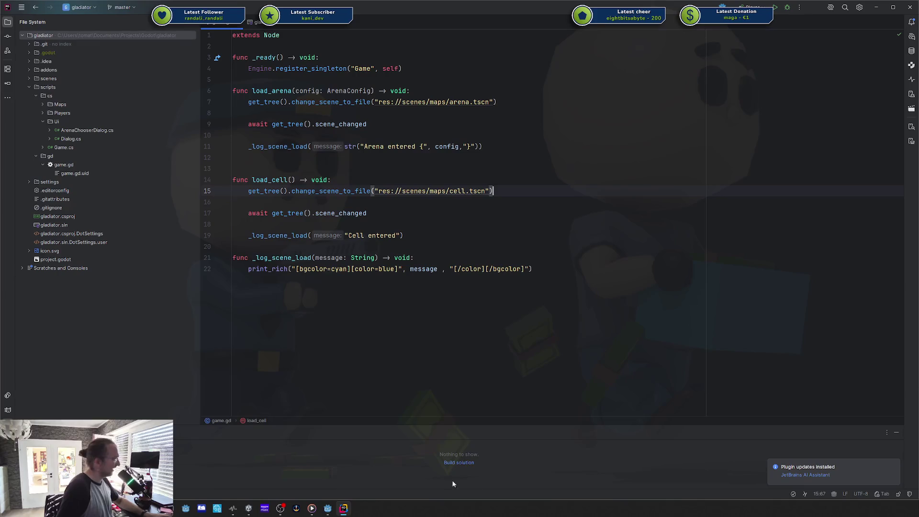
# - Open ArenaChooserDialog.cs from Godot in Rider, loading the solution in this window
pyautogui.moveTo(234, 513)
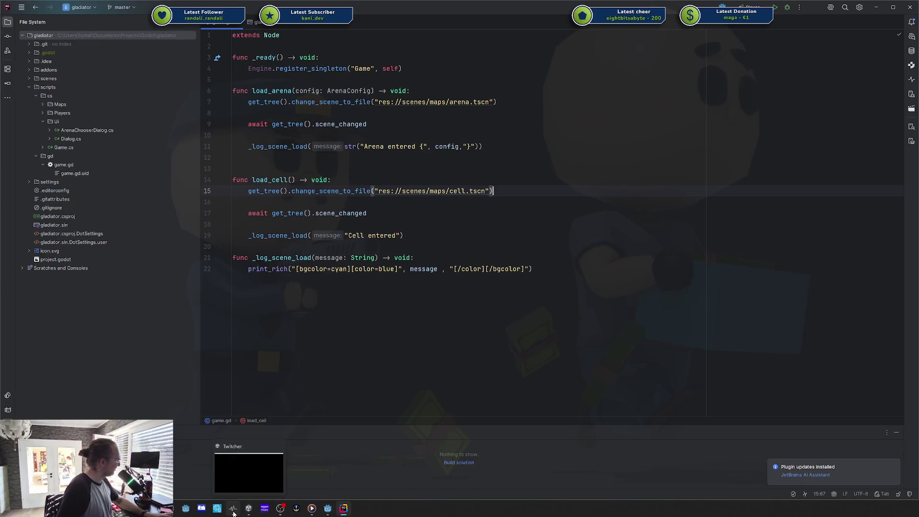
pyautogui.click(327, 507)
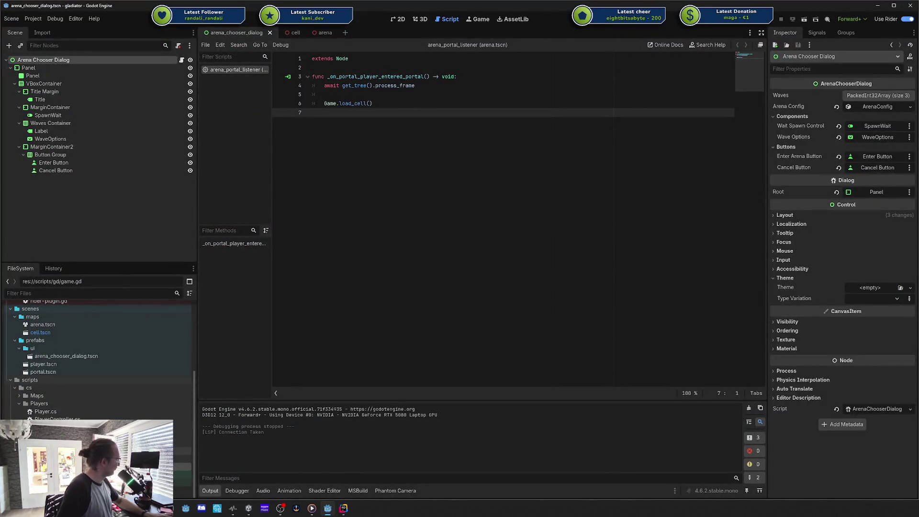
pyautogui.click(182, 434)
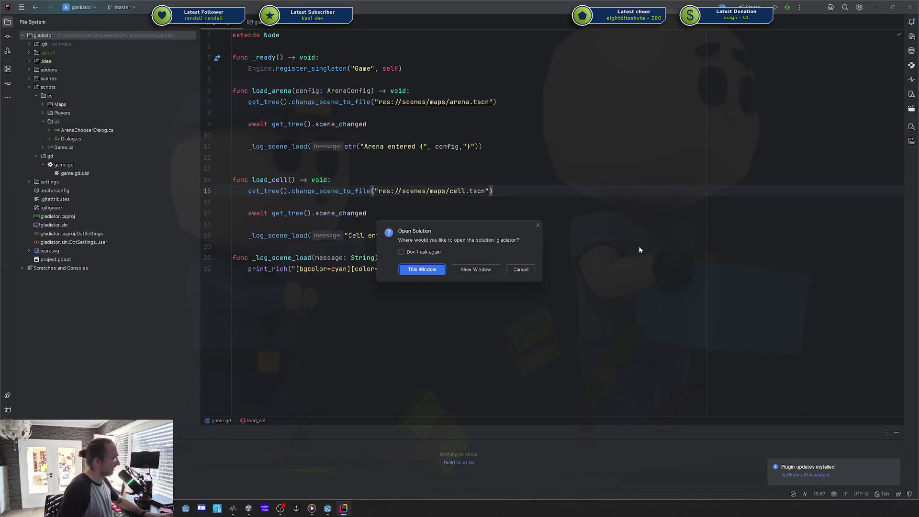
pyautogui.click(431, 270)
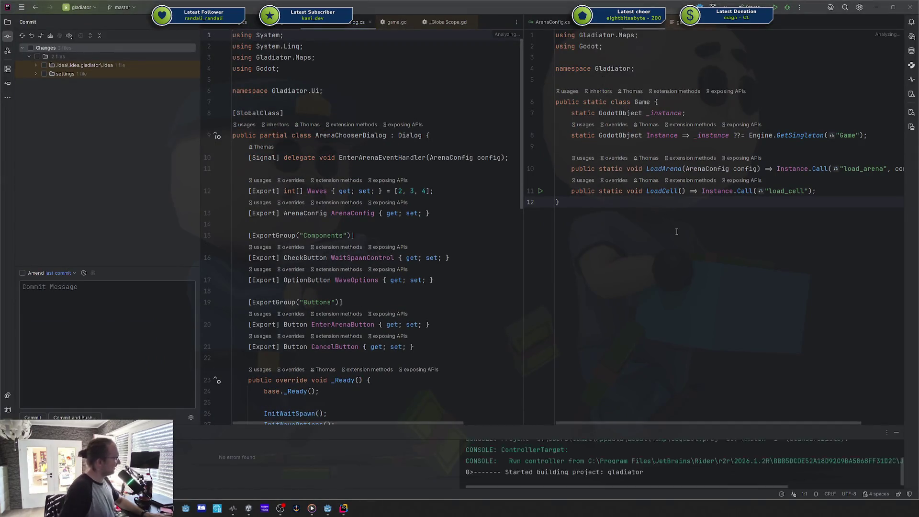
# - Read through ArenaChooserDialog.cs, including its GlobalClass attribute and WaveOptions export
pyautogui.click(415, 113)
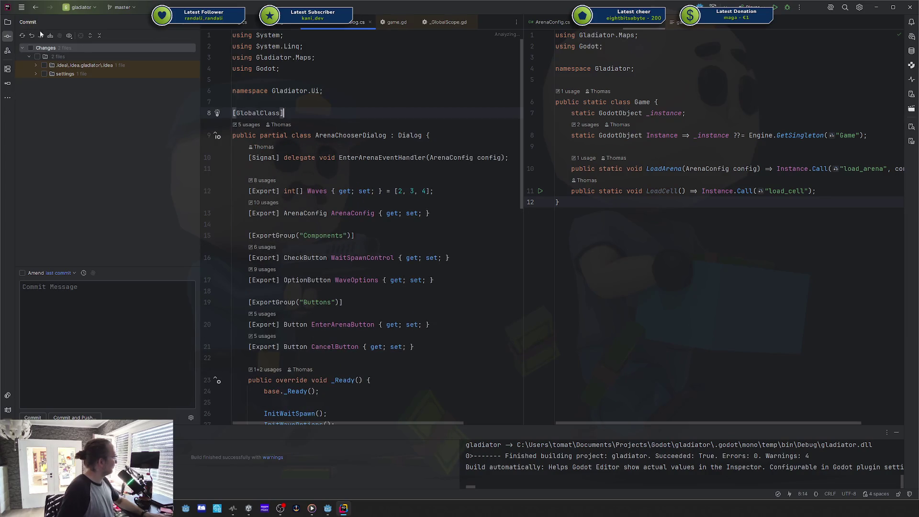
pyautogui.click(10, 23)
pyautogui.click(44, 23)
pyautogui.click(433, 138)
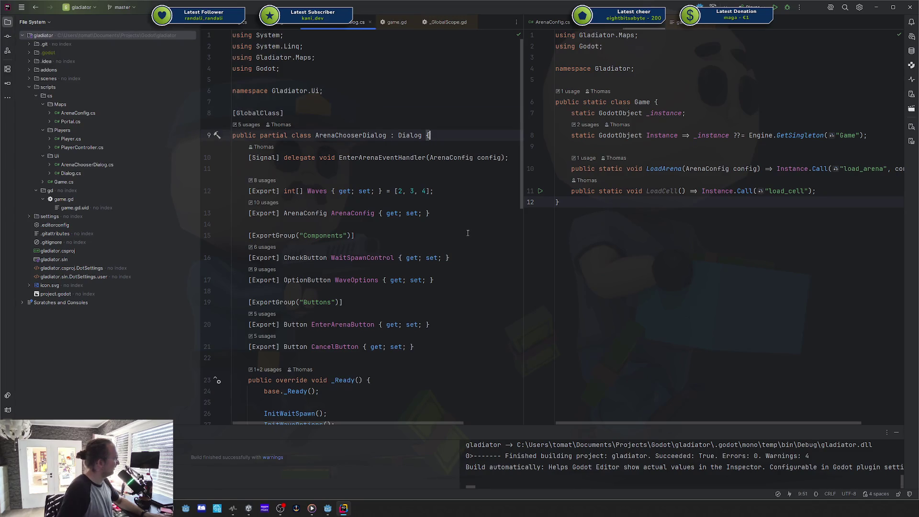
pyautogui.scroll(-1, 468, 233)
pyautogui.press('Down')
pyautogui.press('Down')
pyautogui.press('Down')
pyautogui.press('End')
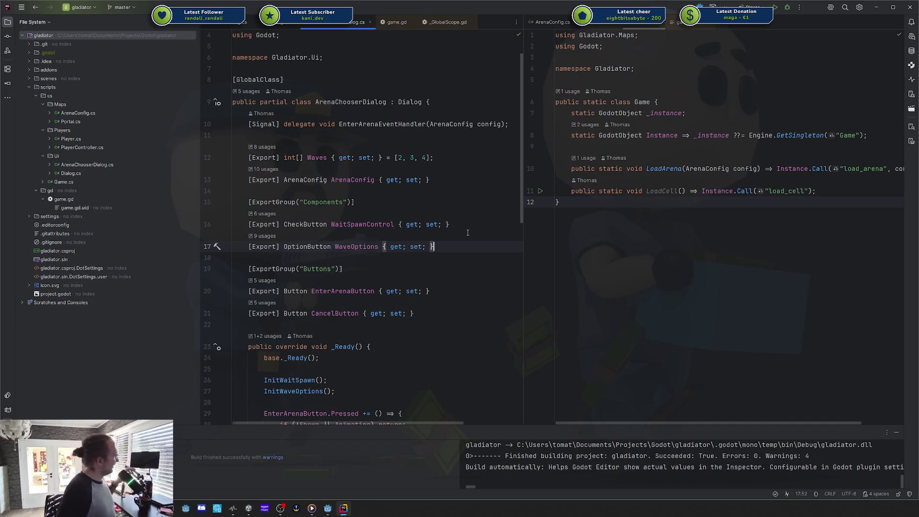
# - Jump to the Dialog base class in Dialog.cs, read it, and return to Godot
pyautogui.keyDown('ctrl'); pyautogui.click(414, 102); pyautogui.keyUp('ctrl')
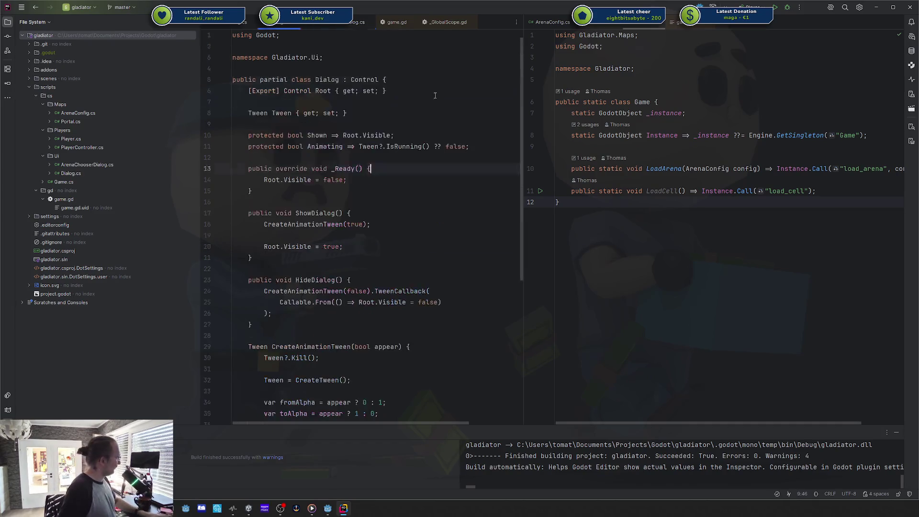
pyautogui.click(340, 84)
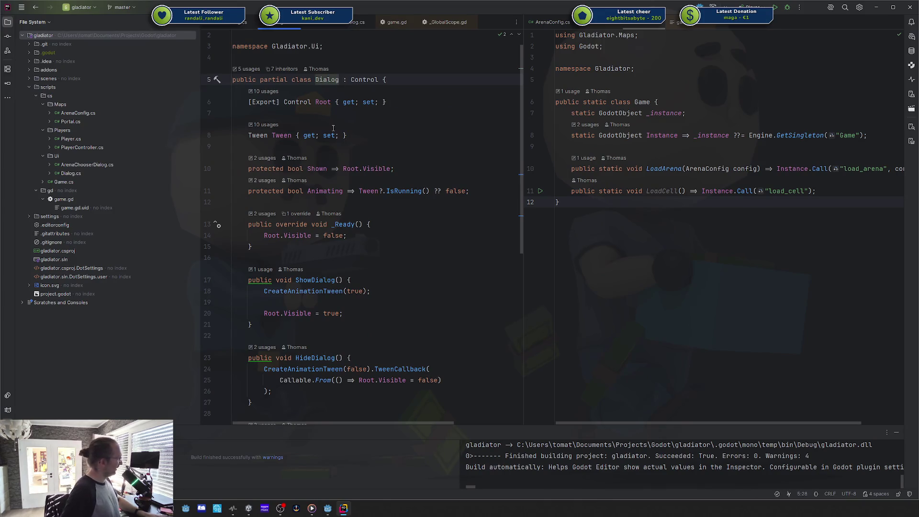
pyautogui.scroll(-4, 333, 128)
pyautogui.click(330, 509)
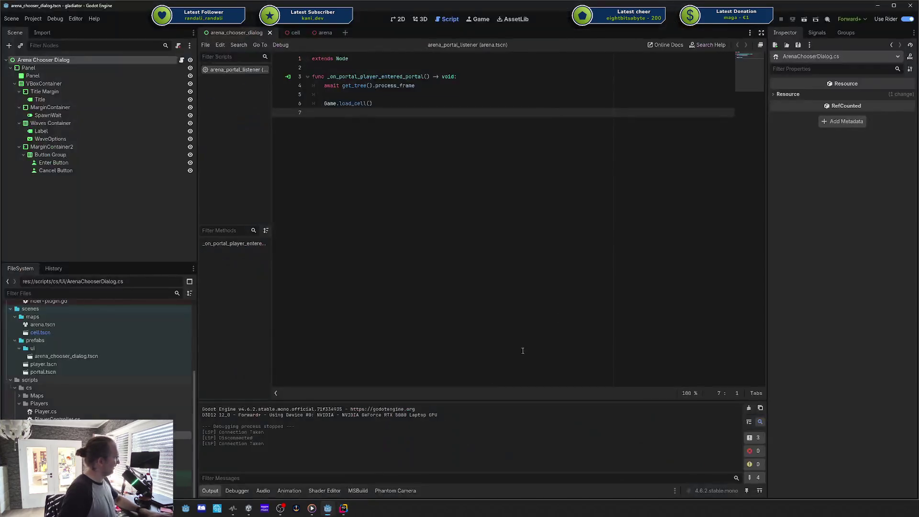
# - Run the game with F5 and walk the player in and out of the portal
pyautogui.press('F5')
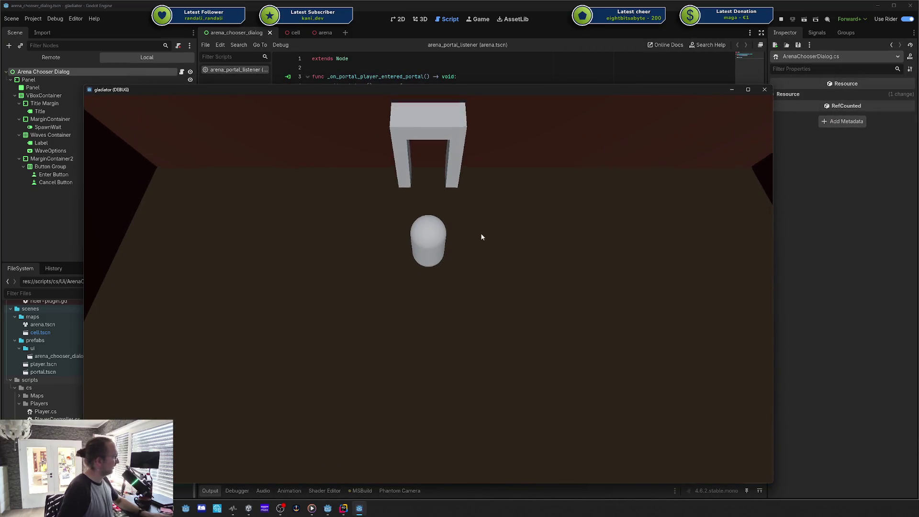
pyautogui.press('w')
pyautogui.press('s')
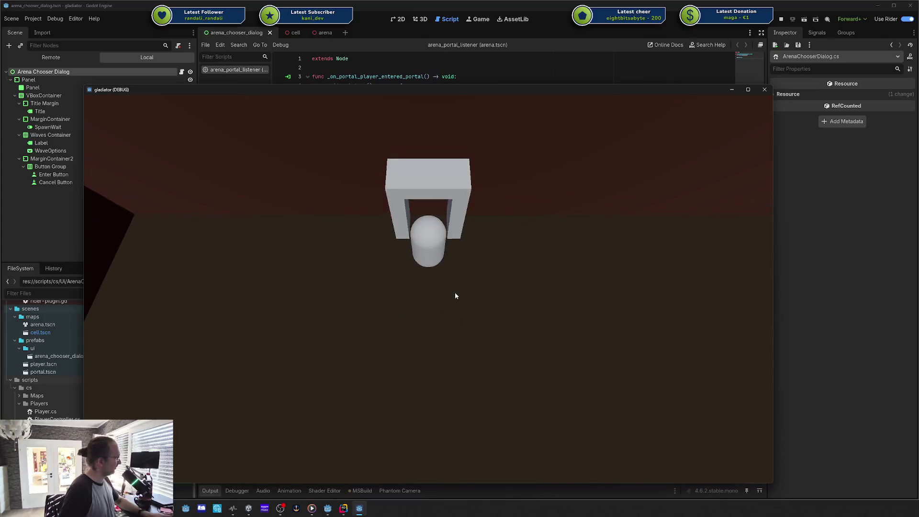
pyautogui.press('w')
pyautogui.press('s')
pyautogui.press('w')
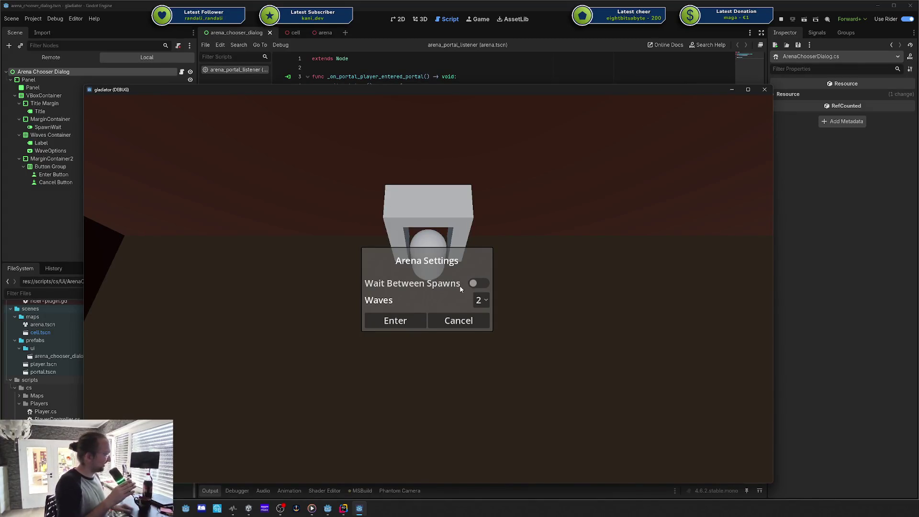
# - Re-enter the portal several more times to check Arena Settings reappears, then stop the game
pyautogui.press('s')
pyautogui.press('w')
pyautogui.press('s')
pyautogui.press('w')
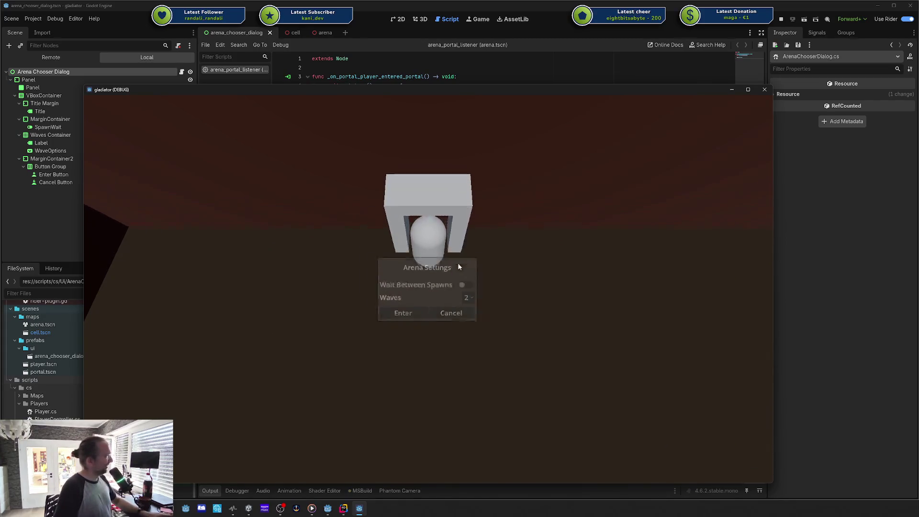
pyautogui.press('s')
pyautogui.press('w')
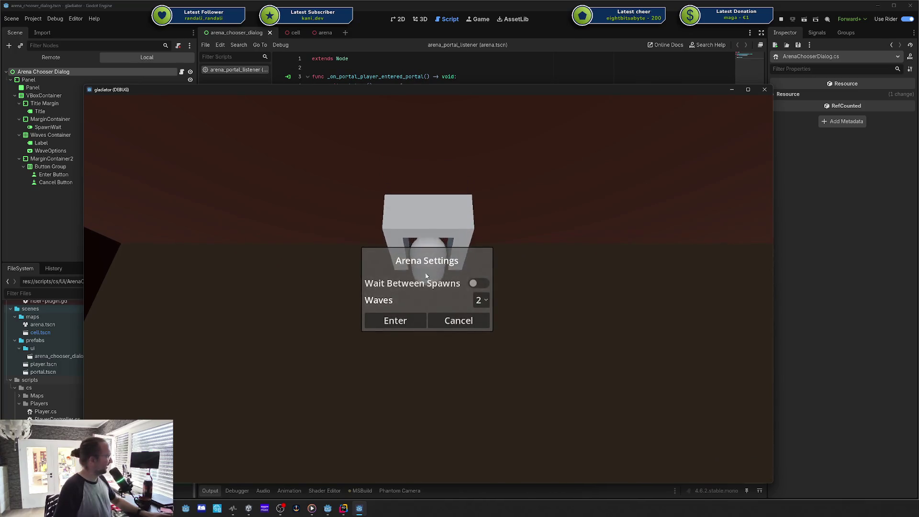
pyautogui.press('s')
pyautogui.press('s')
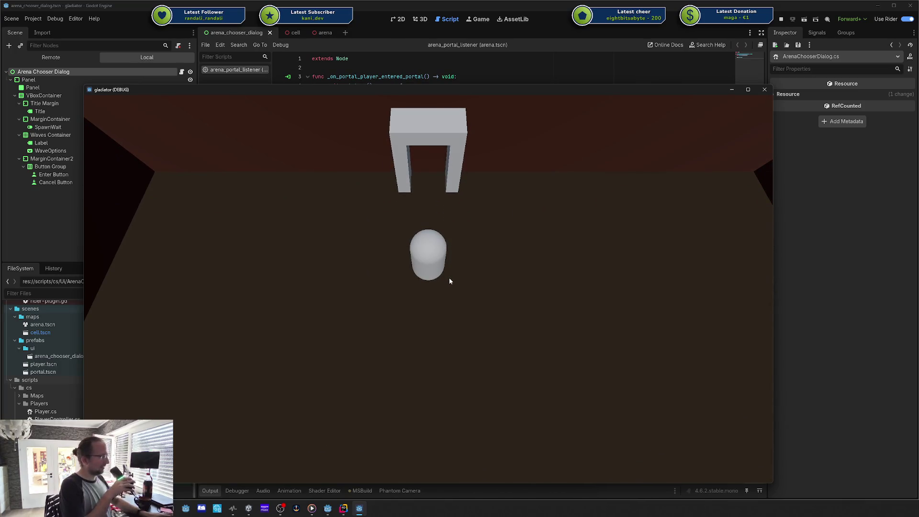
pyautogui.press('w')
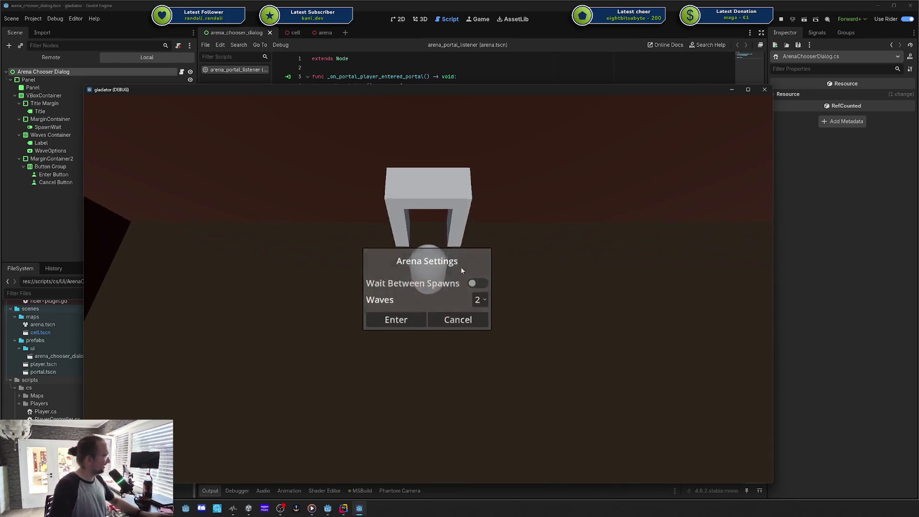
pyautogui.press('s')
pyautogui.press('w')
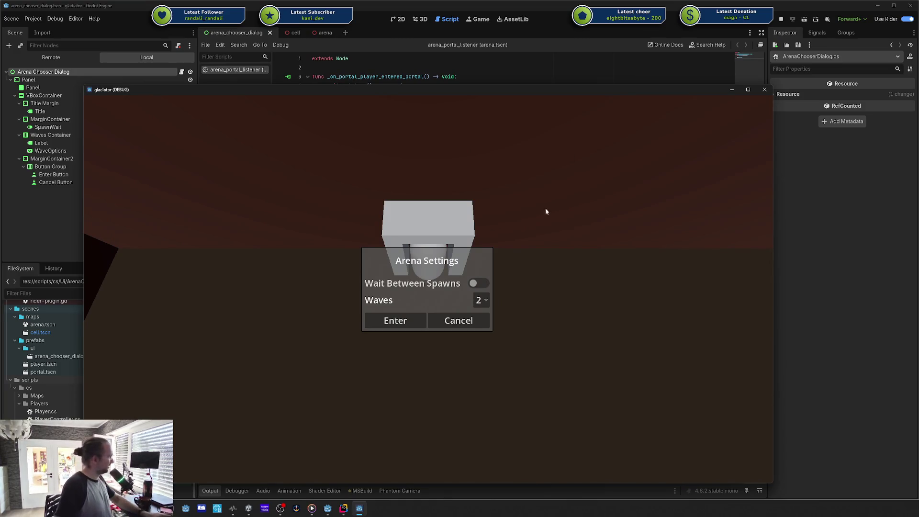
pyautogui.click(764, 89)
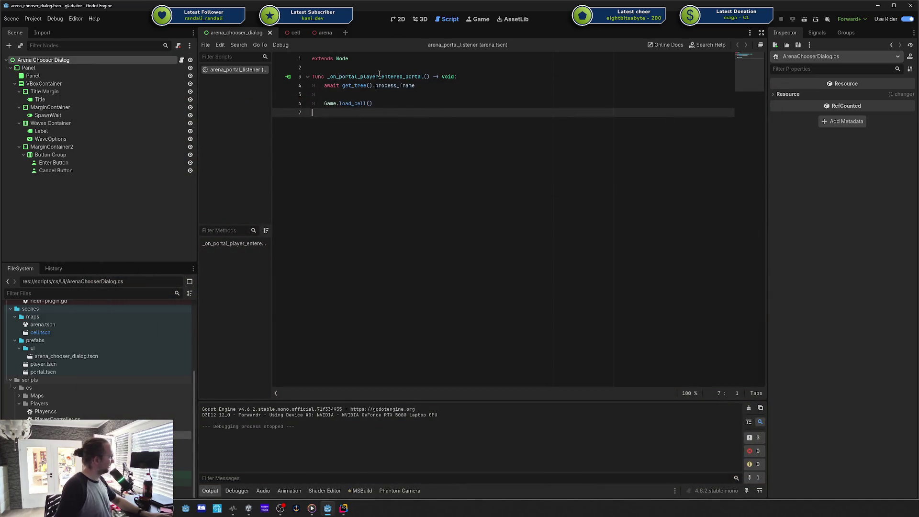
pyautogui.click(343, 508)
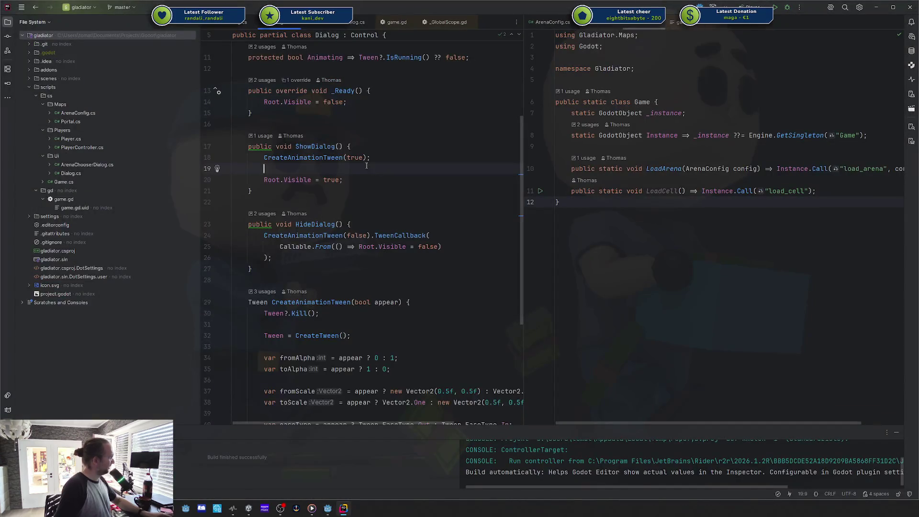
pyautogui.doubleClick(315, 91)
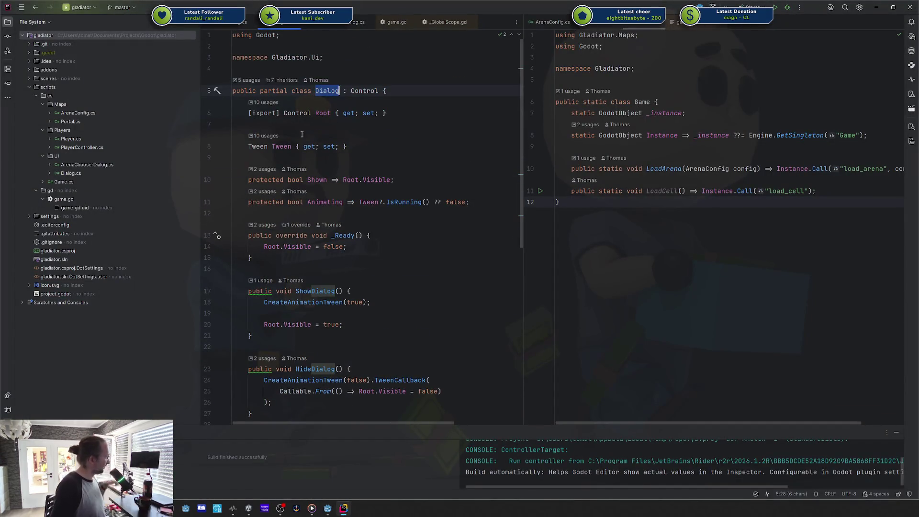
pyautogui.scroll(-10, 334, 336)
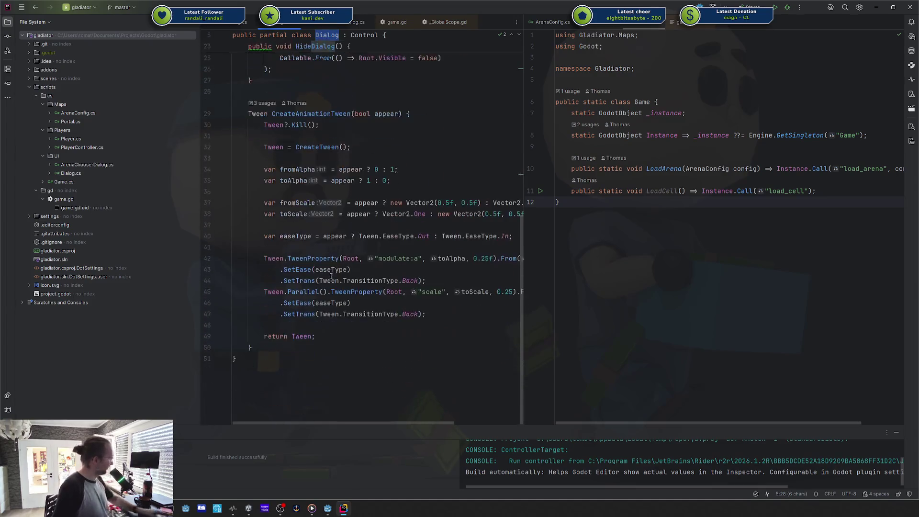
pyautogui.scroll(8, 348, 123)
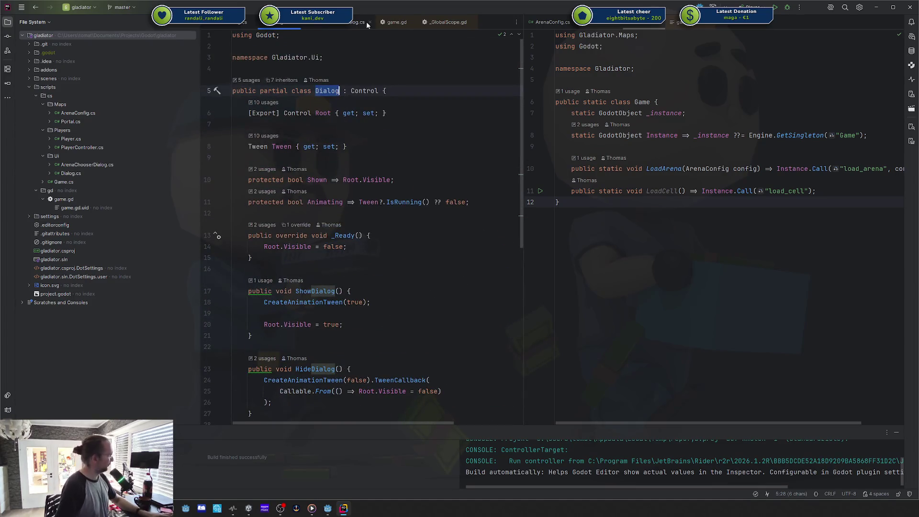
pyautogui.click(321, 24)
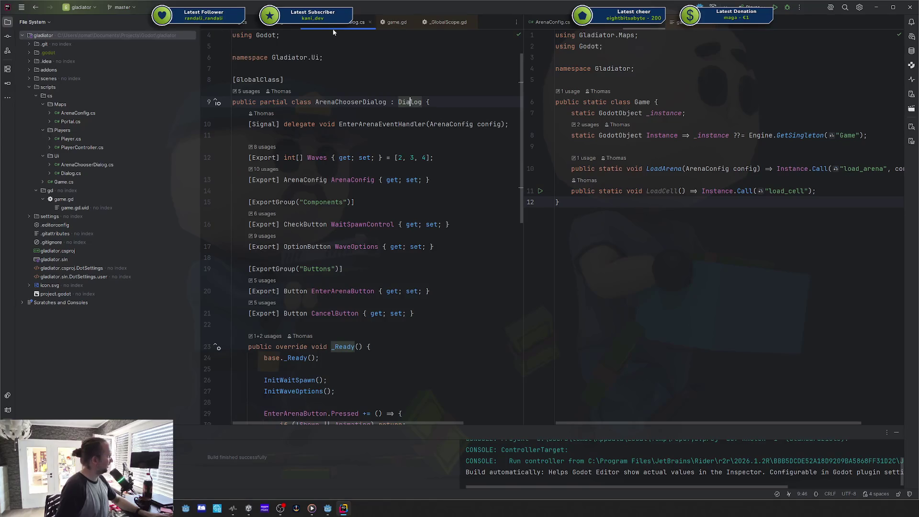
pyautogui.click(376, 163)
pyautogui.click(372, 136)
pyautogui.scroll(-2, 372, 139)
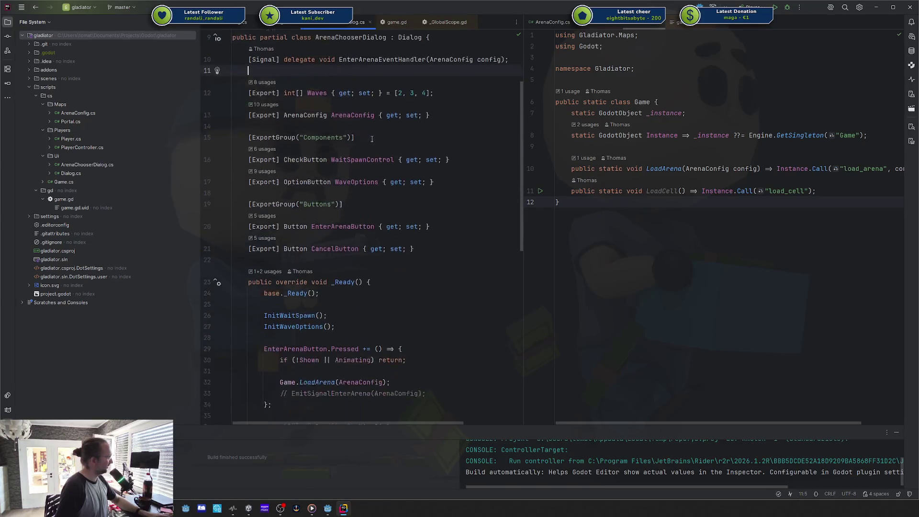
pyautogui.scroll(3, 372, 143)
pyautogui.moveTo(296, 124); pyautogui.dragTo(326, 147)
pyautogui.moveTo(356, 91)
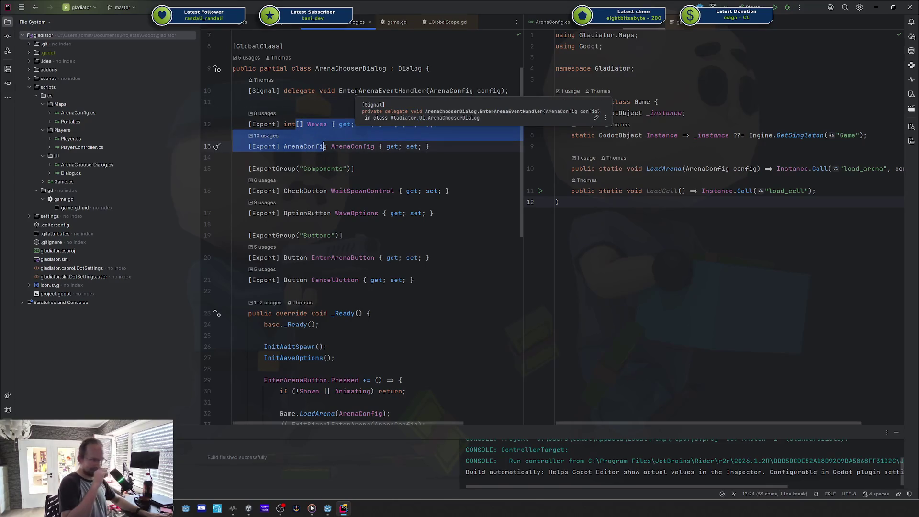
pyautogui.scroll(-2, 356, 92)
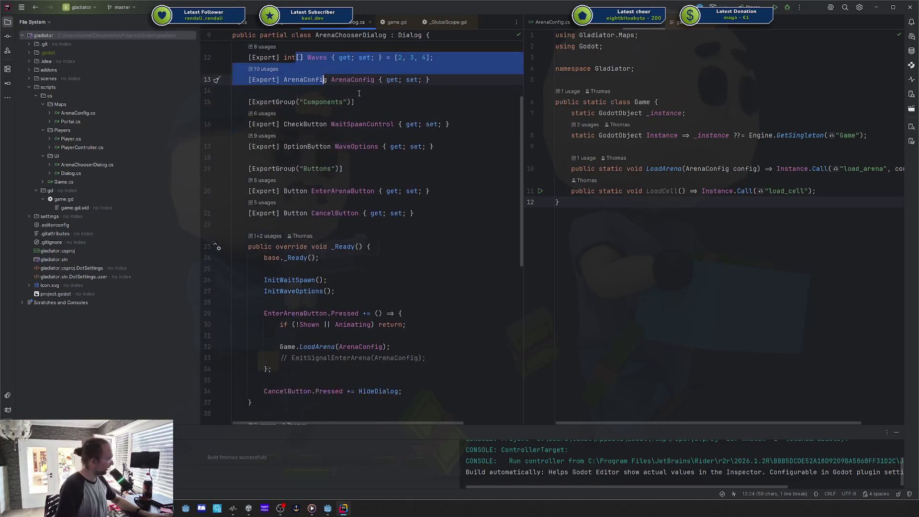
pyautogui.scroll(-6, 316, 124)
pyautogui.doubleClick(319, 157)
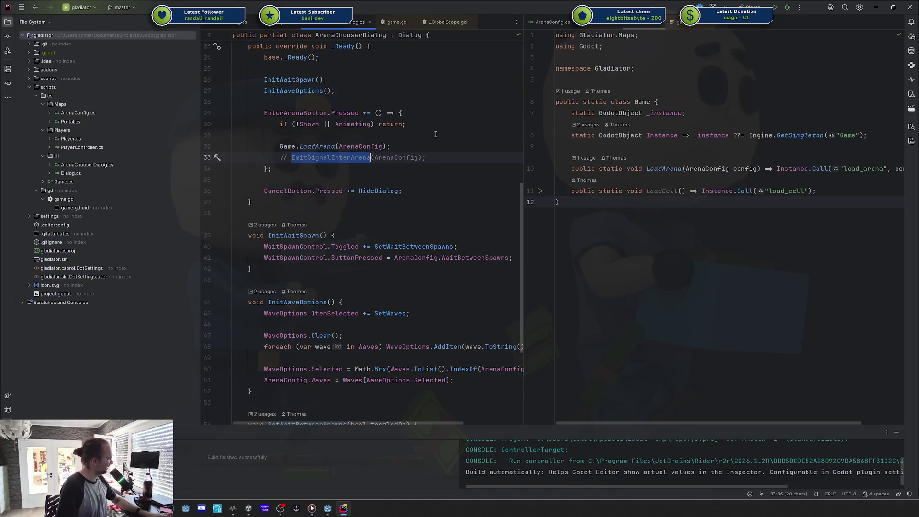
pyautogui.scroll(2, 421, 182)
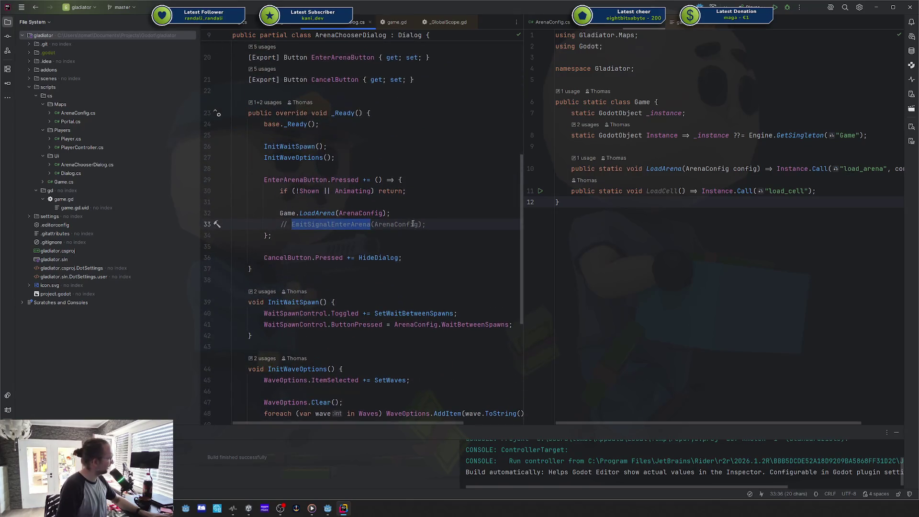
pyautogui.tripleClick(414, 224)
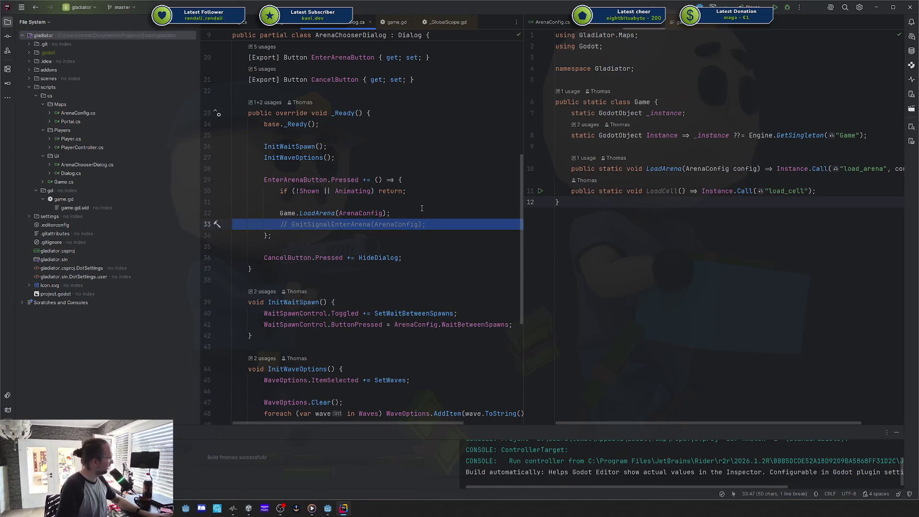
pyautogui.scroll(8, 422, 207)
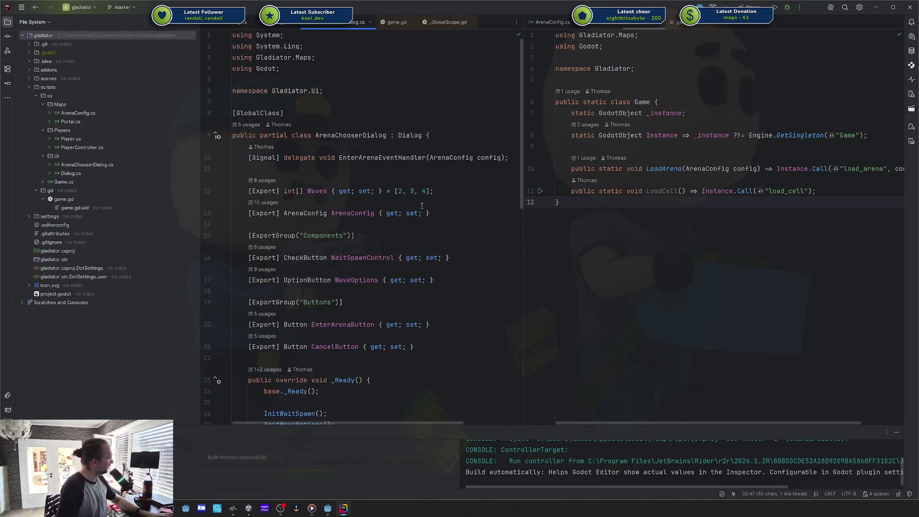
pyautogui.scroll(-6, 422, 206)
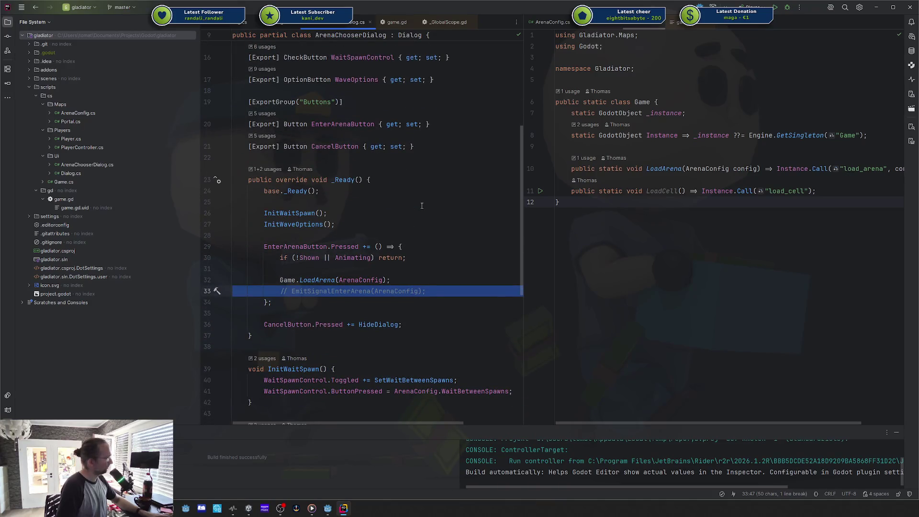
pyautogui.doubleClick(377, 291)
pyautogui.scroll(-2, 377, 287)
pyautogui.doubleClick(335, 224)
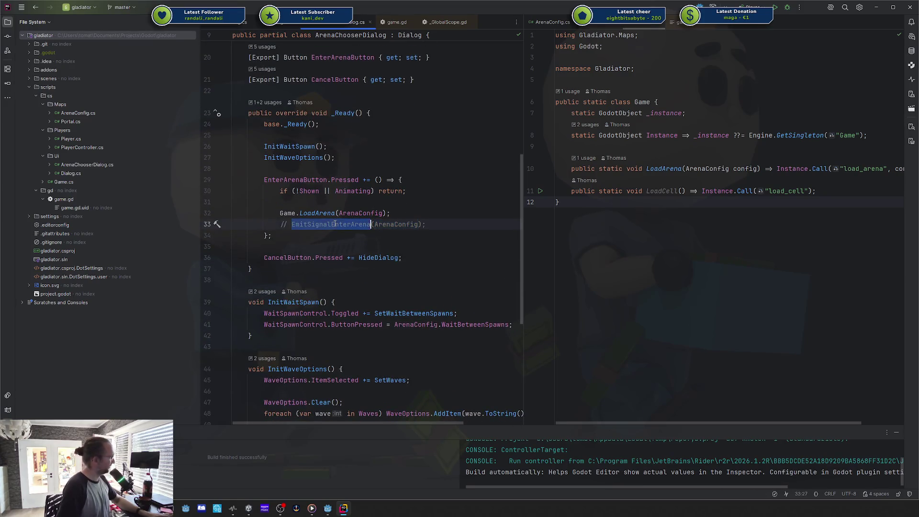
pyautogui.click(335, 213)
pyautogui.scroll(-3, 299, 197)
pyautogui.scroll(-3, 299, 198)
pyautogui.scroll(3, 299, 197)
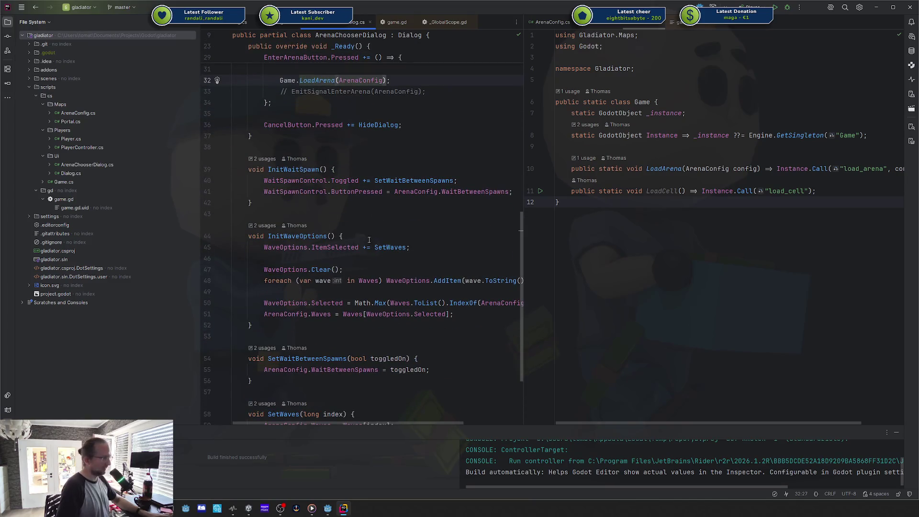
pyautogui.scroll(4, 373, 261)
pyautogui.click(381, 225)
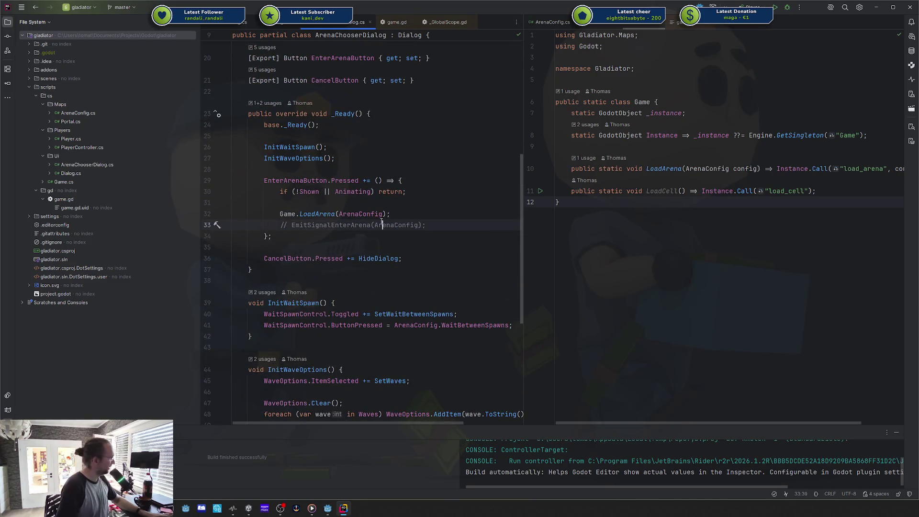
pyautogui.scroll(6, 382, 225)
pyautogui.hotkey('alt', 'Tab')
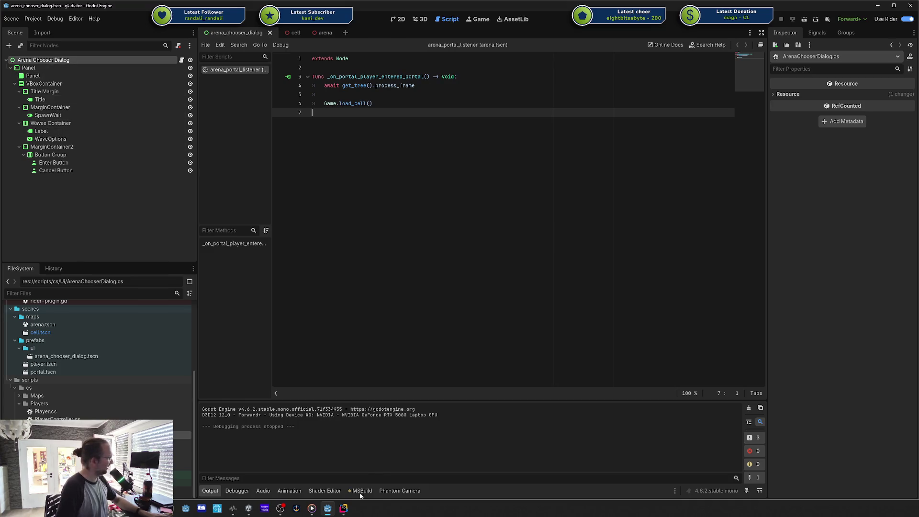
# - Open the Arena Chooser's dialog scene from the cell scene, then return to ArenaChooserDialog.cs in Rider
pyautogui.click(287, 32)
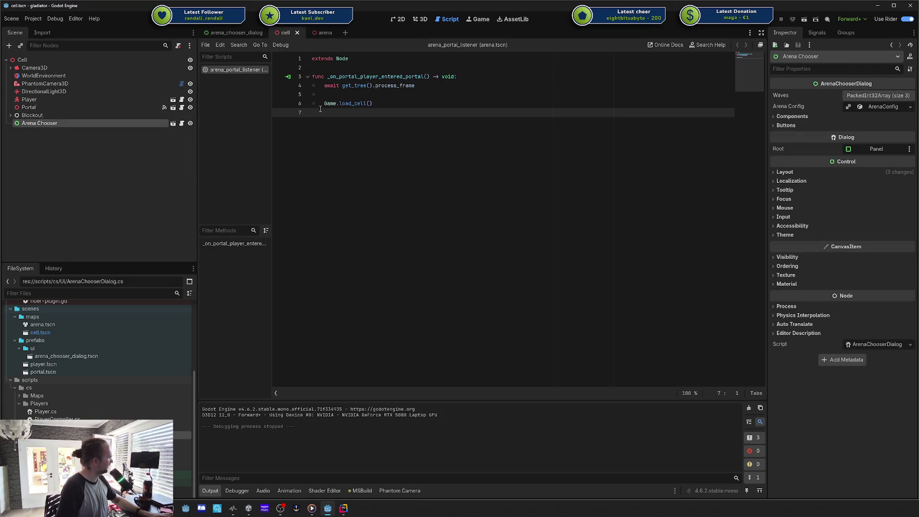
pyautogui.click(173, 123)
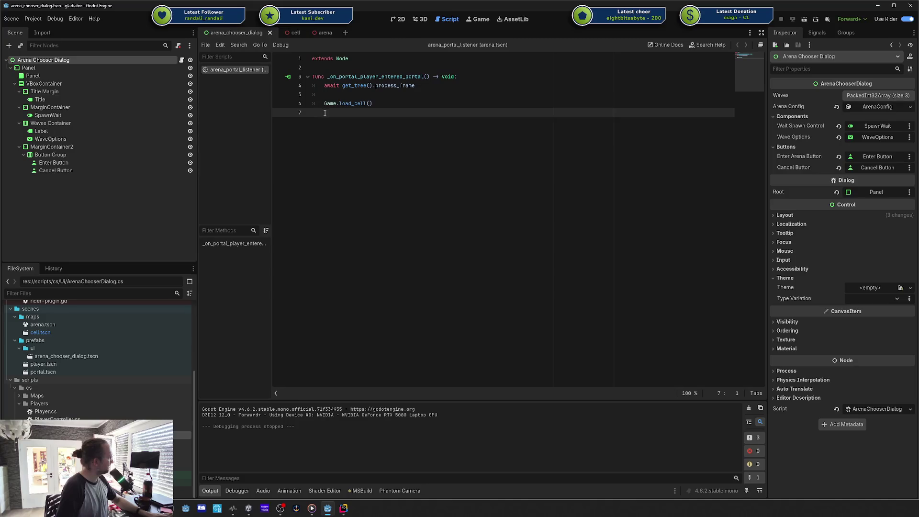
pyautogui.click(344, 508)
pyautogui.scroll(-10, 397, 315)
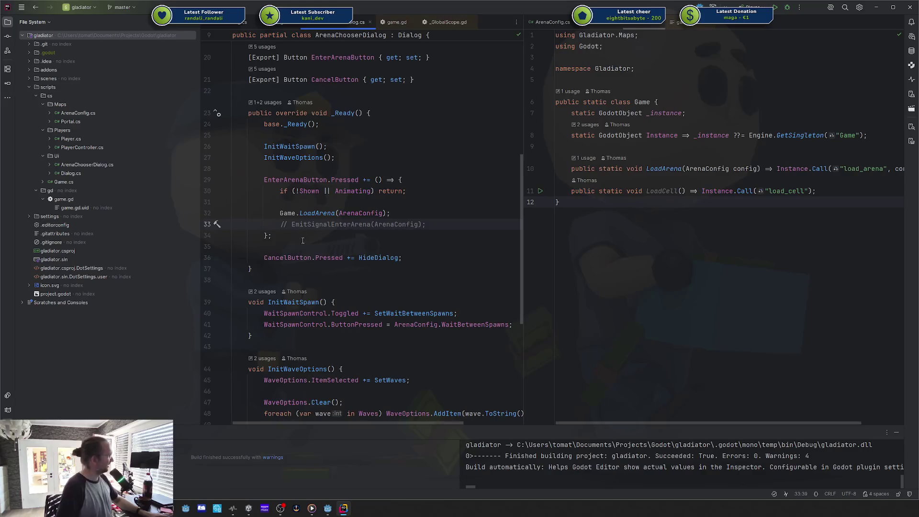
# - Write the Game.LoadArena(ArenaConfig); statement into the Enter Arena handler
pyautogui.doubleClick(300, 213)
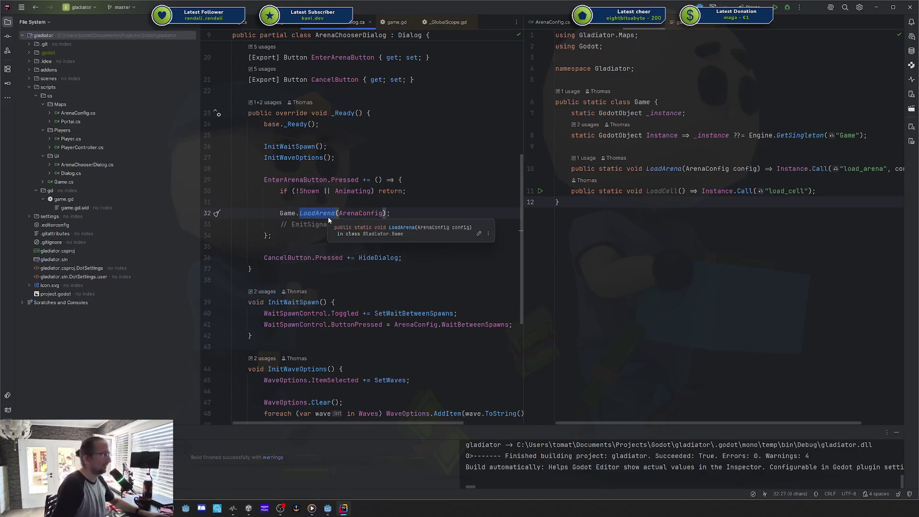
pyautogui.click(349, 205)
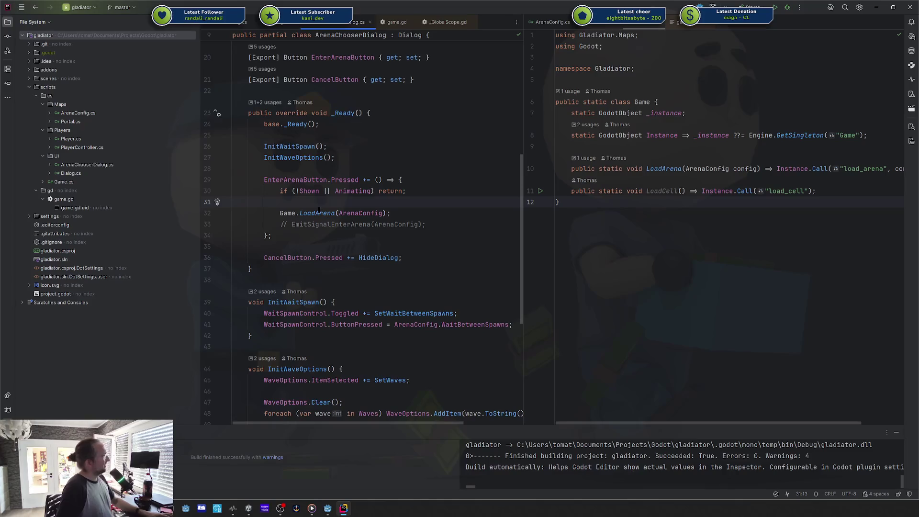
pyautogui.click(279, 213)
pyautogui.hotkey('ctrl', 'w')
pyautogui.hotkey('ctrl', 'w')
pyautogui.hotkey('ctrl', 'w')
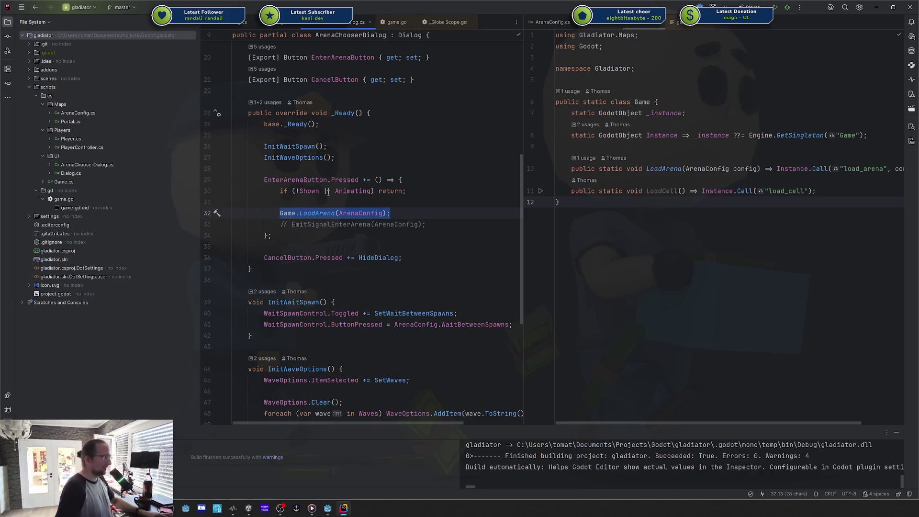
pyautogui.moveTo(391, 213); pyautogui.dragTo(245, 212)
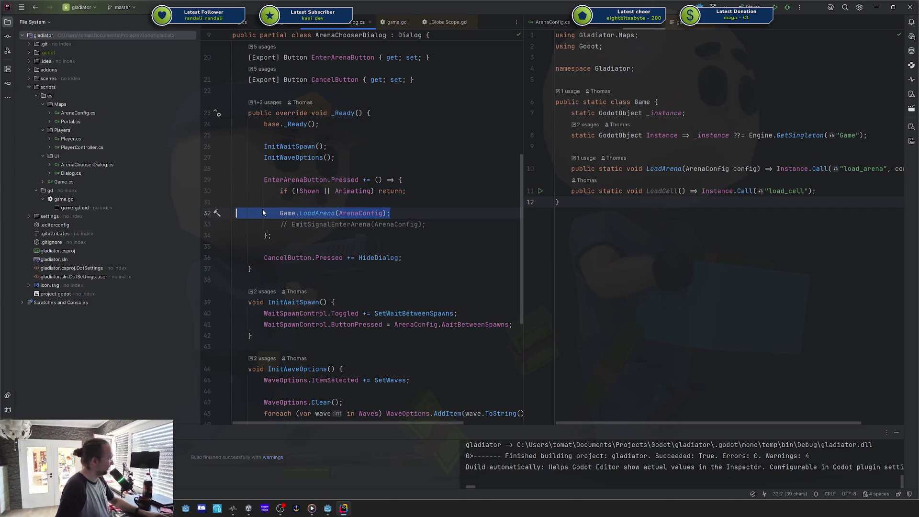
pyautogui.click(263, 213)
pyautogui.moveTo(402, 213); pyautogui.dragTo(280, 213)
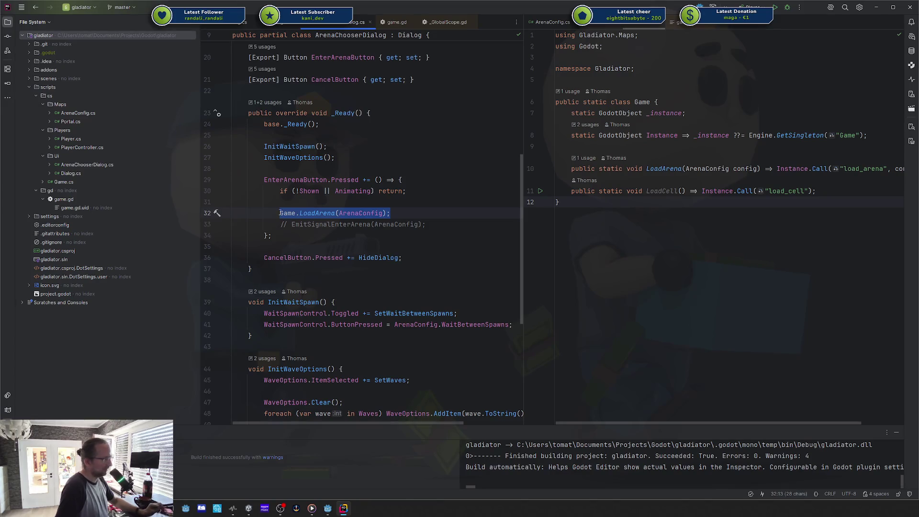
pyautogui.scroll(3, 356, 214)
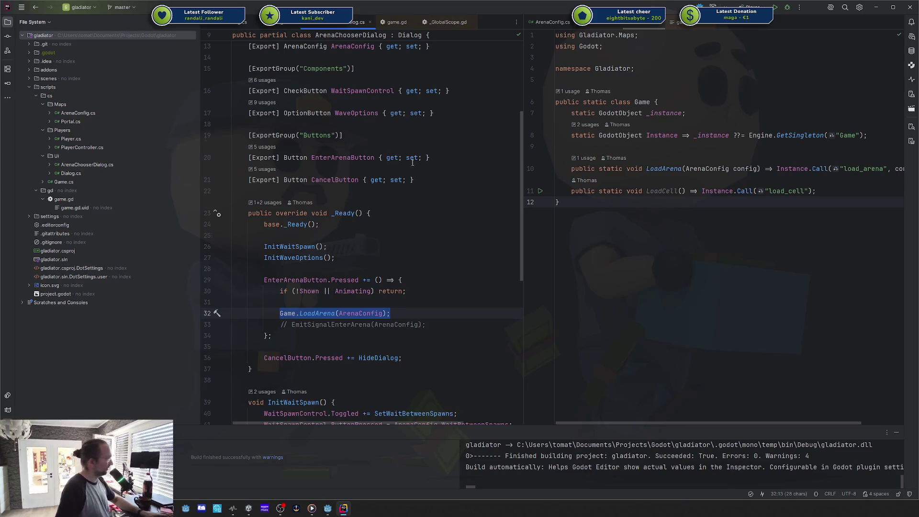
# - Comment out the old EmitSignalEnterArena line and widen the Game.cs view to read LoadArena
pyautogui.click(340, 300)
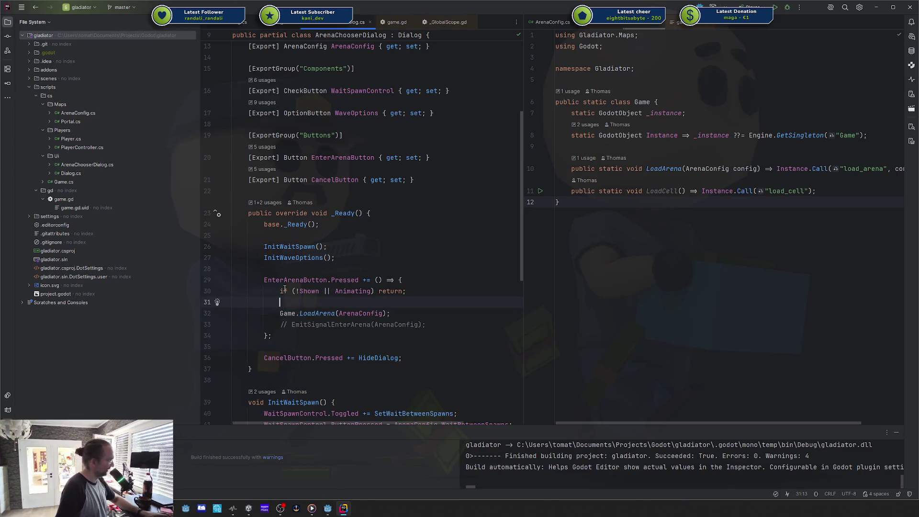
pyautogui.click(390, 313)
pyautogui.moveTo(390, 312); pyautogui.dragTo(275, 314)
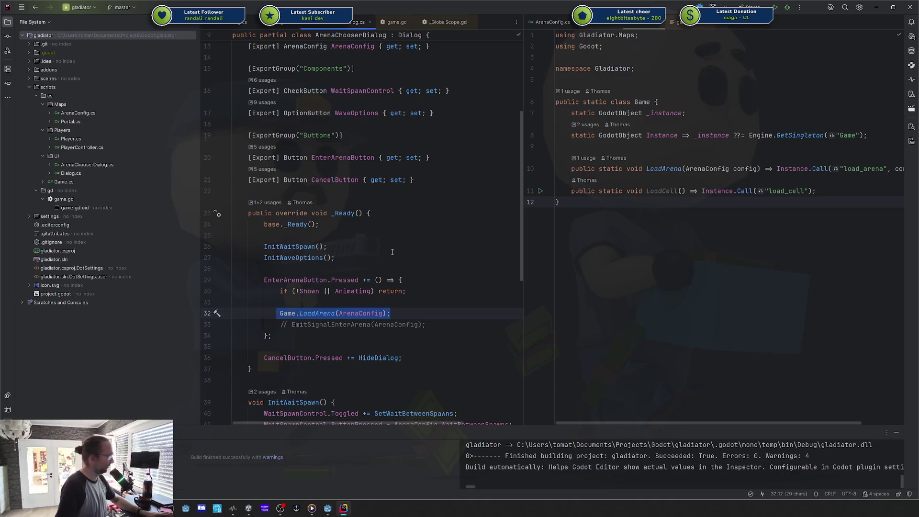
pyautogui.moveTo(390, 313)
pyautogui.mouseDown()
pyautogui.moveTo(236, 316)
pyautogui.moveTo(391, 313)
pyautogui.mouseUp()
pyautogui.click(419, 309)
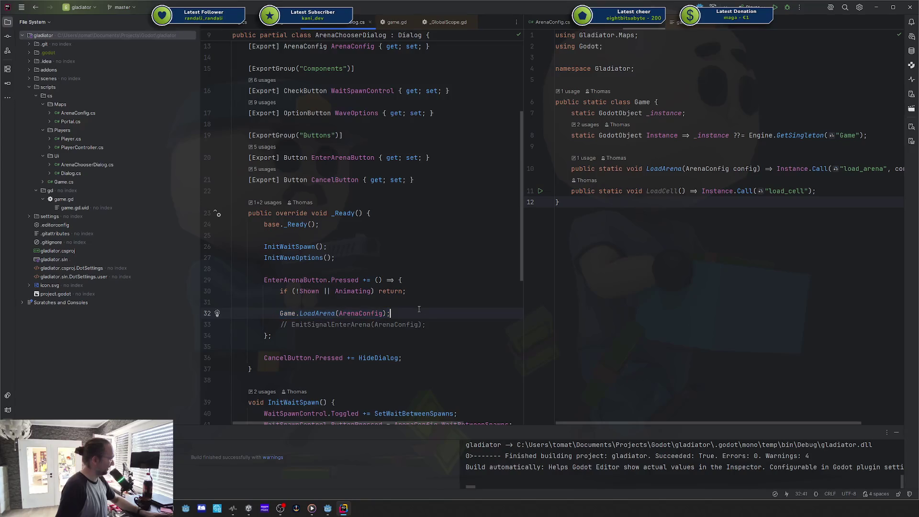
pyautogui.click(340, 299)
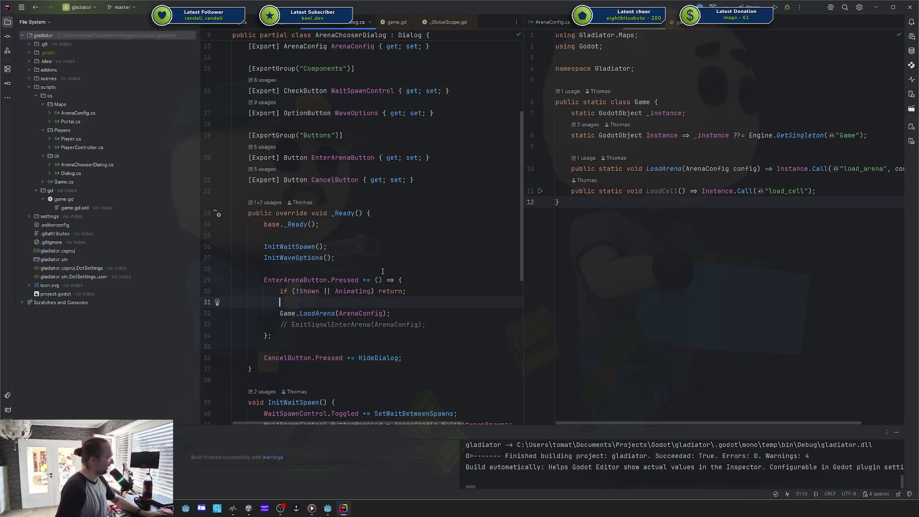
pyautogui.moveTo(524, 181); pyautogui.dragTo(447, 182)
pyautogui.moveTo(595, 169)
pyautogui.mouseDown()
pyautogui.moveTo(737, 191)
pyautogui.moveTo(847, 170)
pyautogui.mouseUp()
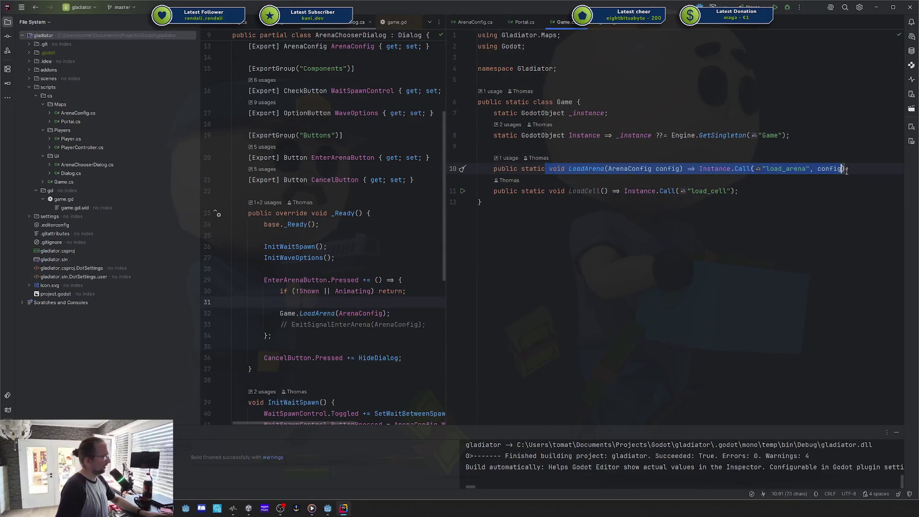
# - Go back to the LoadArena call and select the Call method in Game.cs
pyautogui.click(845, 168)
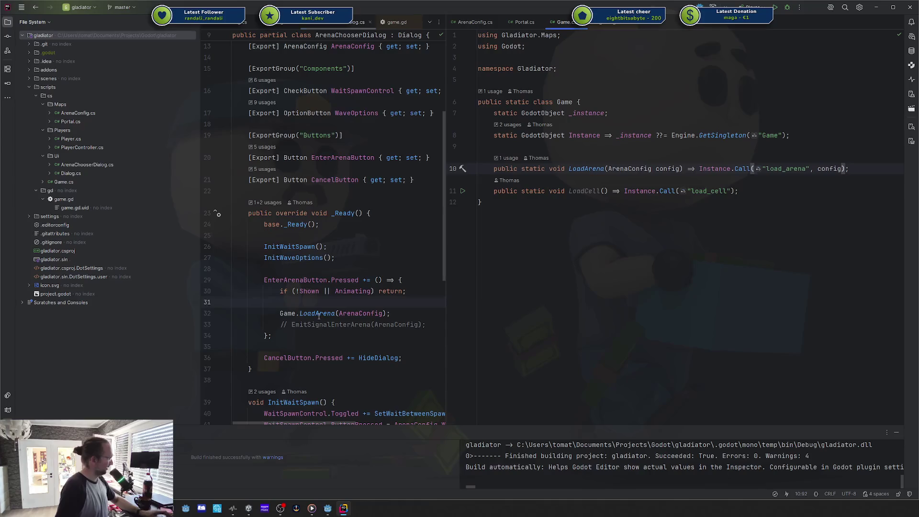
pyautogui.hotkey('ctrl', 'alt', 'Left')
pyautogui.doubleClick(743, 169)
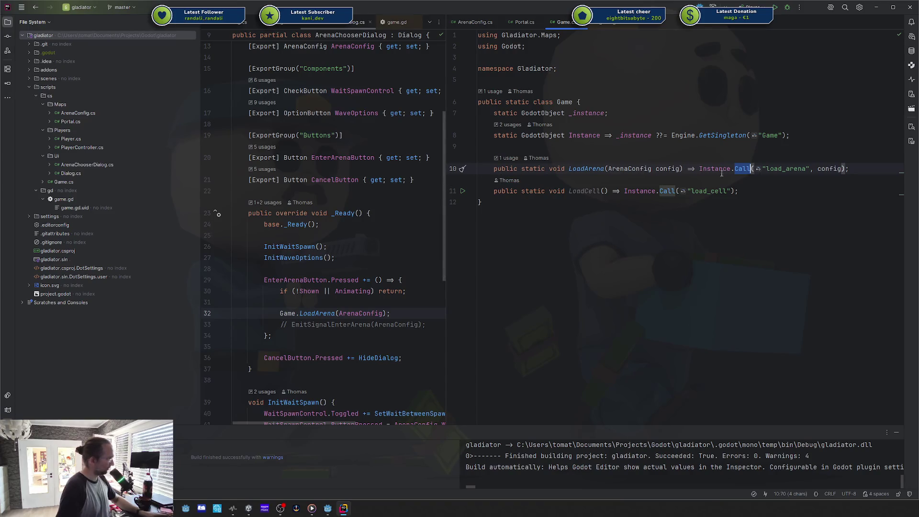
# - In Godot's arena portal listener script, follow the Game reference to open game.gd
pyautogui.click(328, 508)
pyautogui.click(330, 103)
pyautogui.press('Down')
pyautogui.click(347, 103)
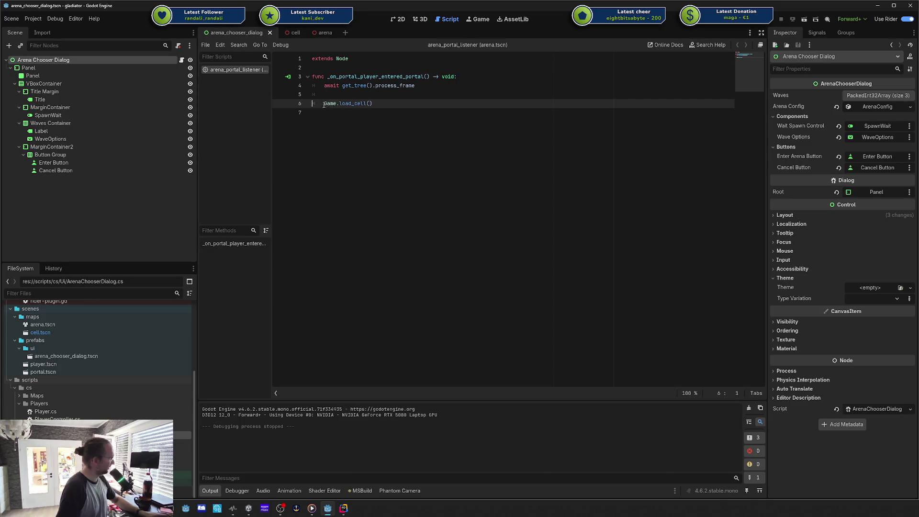
pyautogui.keyDown('ctrl'); pyautogui.click(328, 104); pyautogui.keyUp('ctrl')
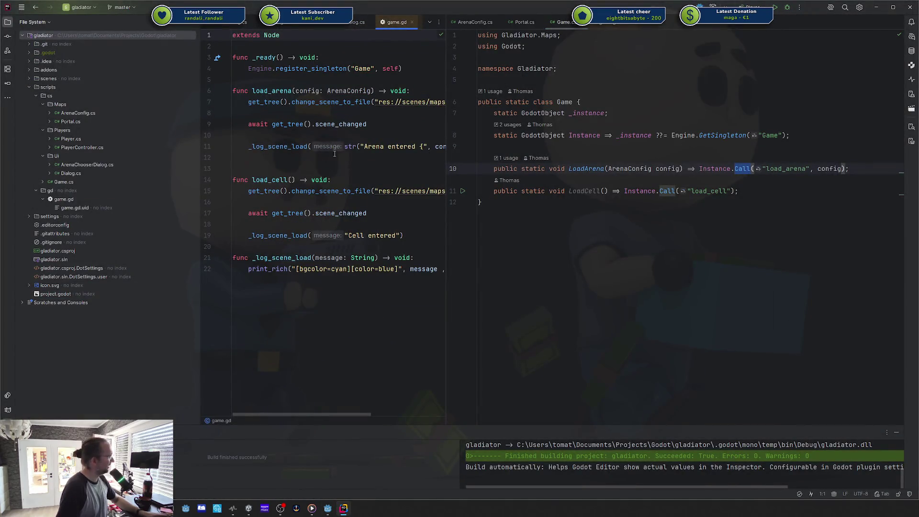
# - Examine the register_singleton call on line 4 of game.gd
pyautogui.moveTo(306, 270)
pyautogui.mouseDown()
pyautogui.moveTo(265, 258)
pyautogui.moveTo(232, 46)
pyautogui.mouseUp()
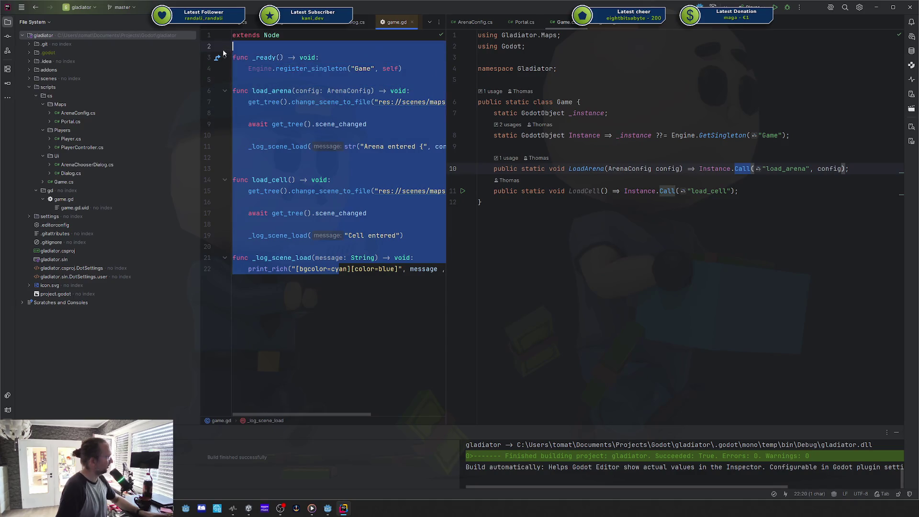
pyautogui.click(281, 58)
pyautogui.click(355, 69)
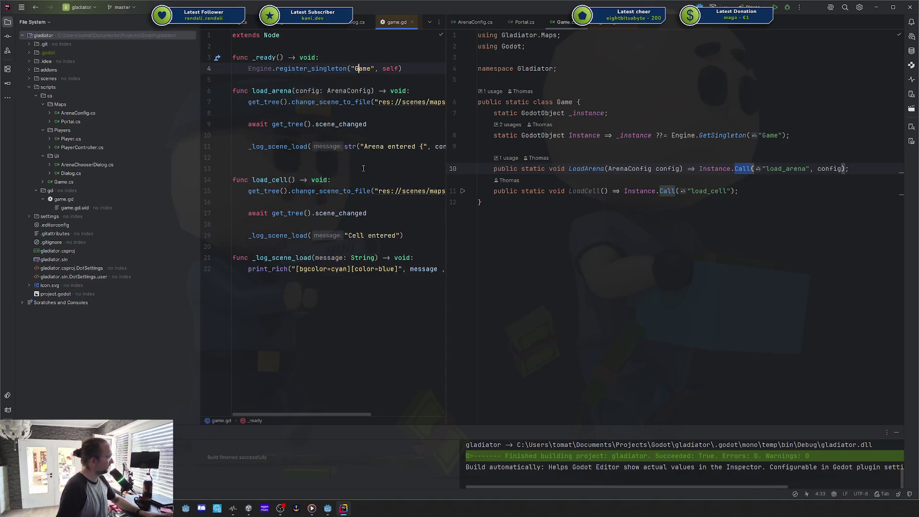
pyautogui.moveTo(248, 69); pyautogui.dragTo(331, 68)
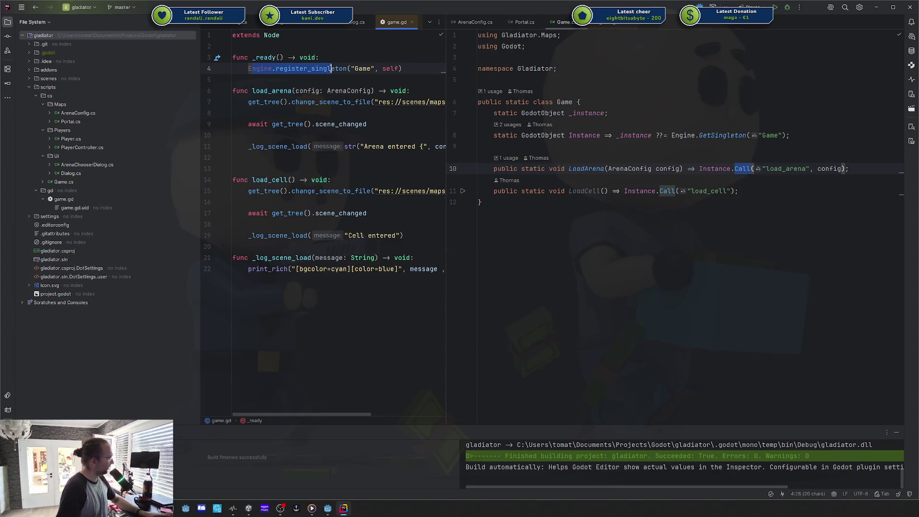
pyautogui.doubleClick(331, 68)
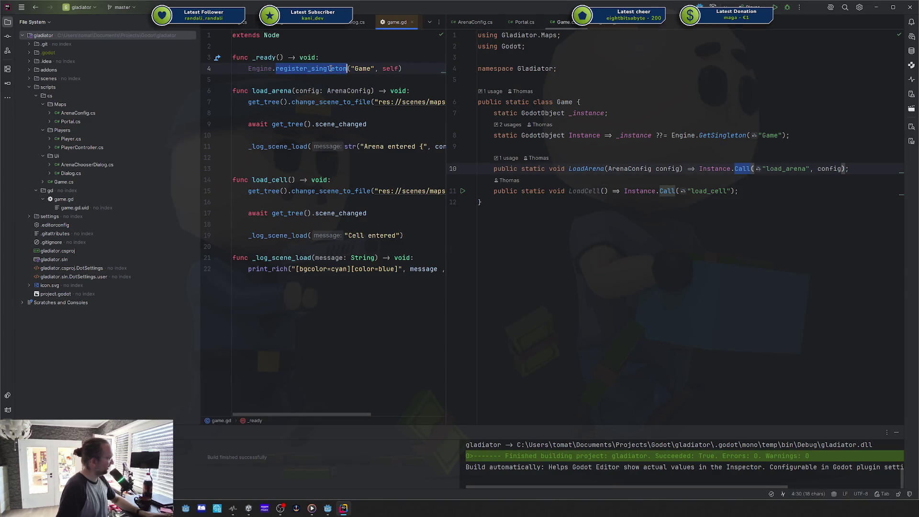
# - Examine Engine.GetSingleton and the Instance property used on line 10 of Game.cs
pyautogui.doubleClick(731, 137)
pyautogui.doubleClick(687, 135)
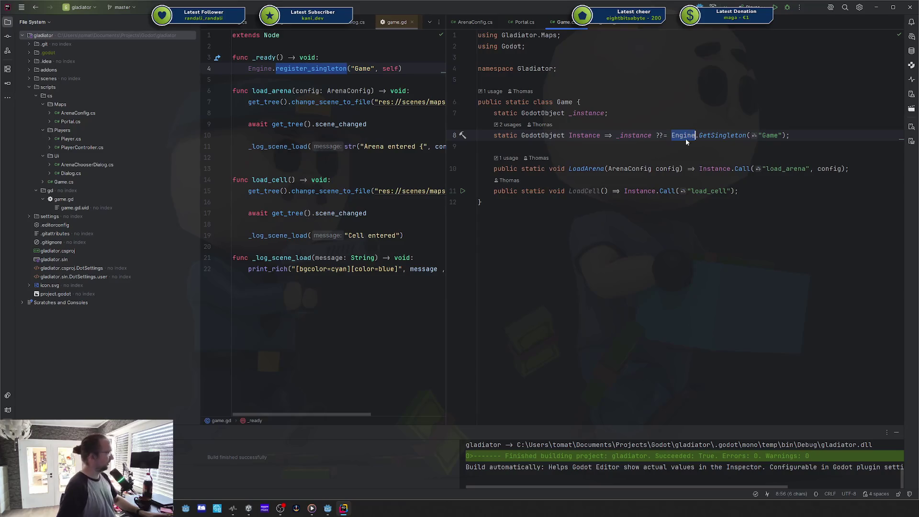
pyautogui.doubleClick(716, 169)
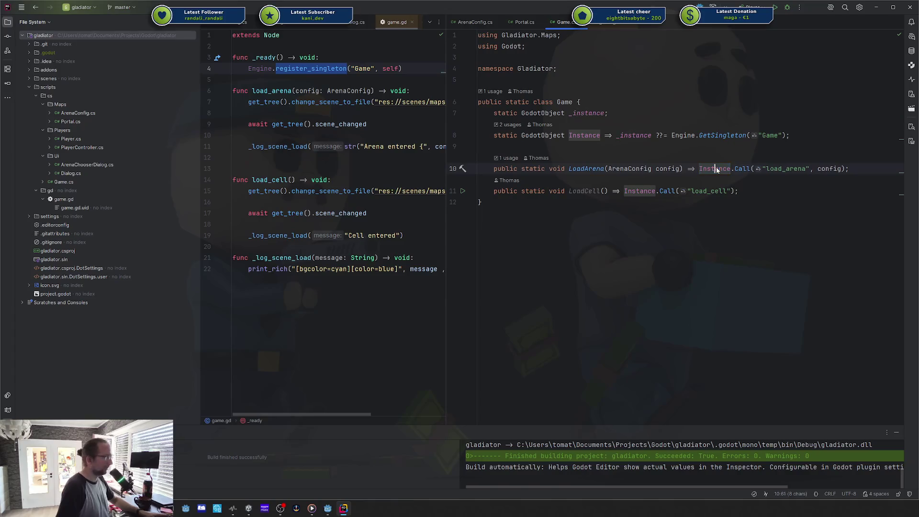
pyautogui.click(771, 169)
pyautogui.click(731, 169)
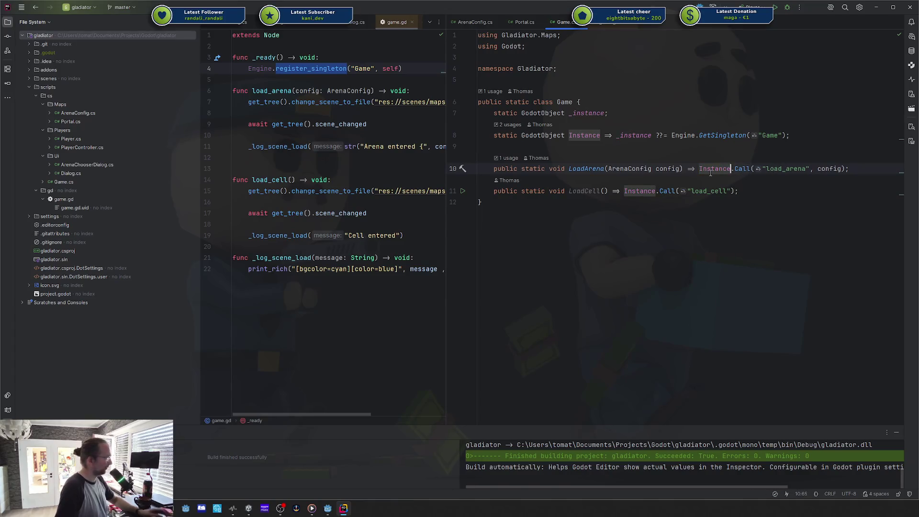
pyautogui.moveTo(707, 173)
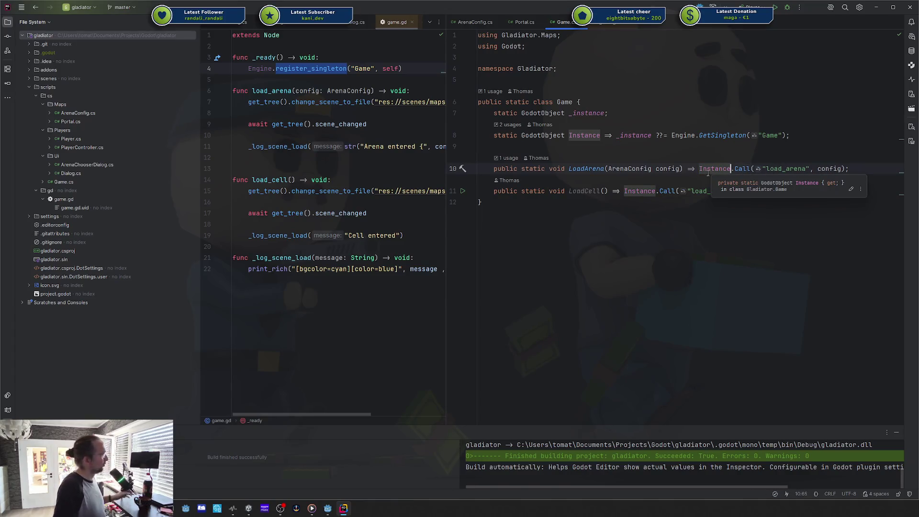
pyautogui.click(752, 168)
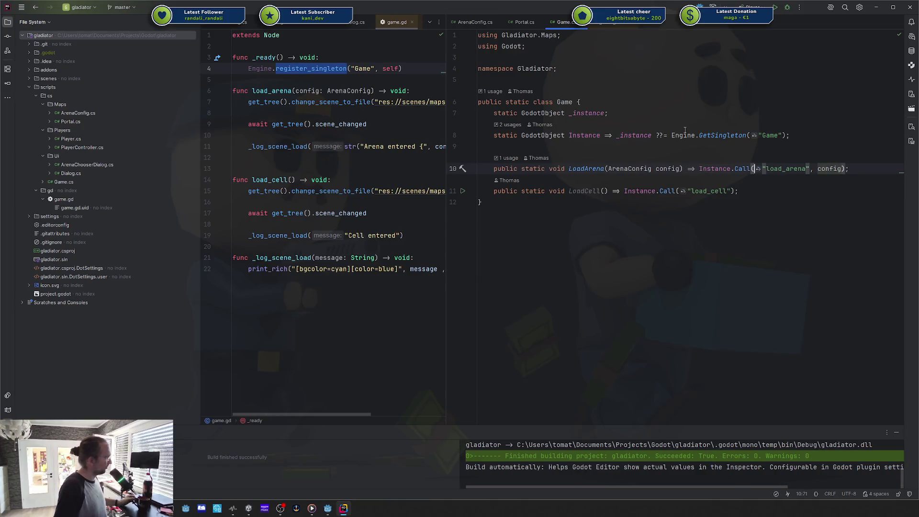
pyautogui.click(749, 136)
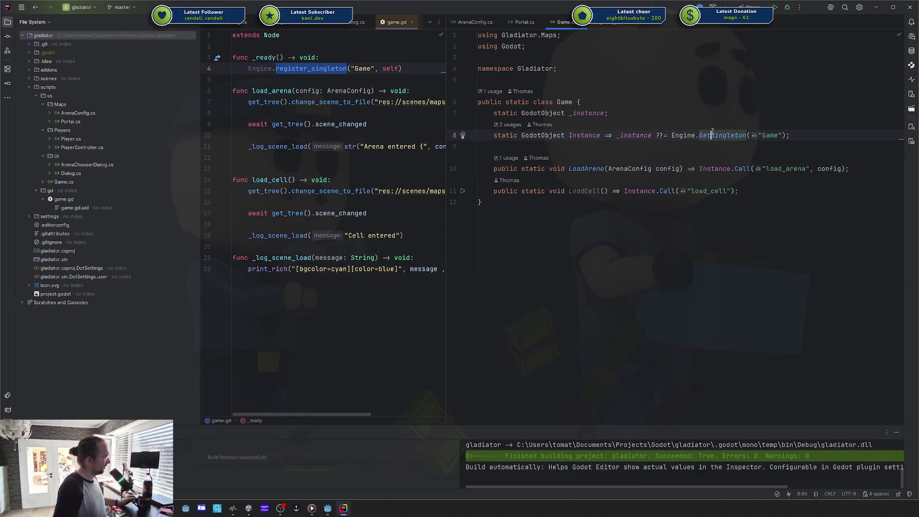
# - Compare game.gd's load_arena and load_cell functions with Game.cs's load_arena call
pyautogui.click(341, 80)
pyautogui.moveTo(267, 57)
pyautogui.mouseDown()
pyautogui.moveTo(268, 259)
pyautogui.moveTo(318, 269)
pyautogui.moveTo(248, 135)
pyautogui.mouseUp()
pyautogui.doubleClick(790, 169)
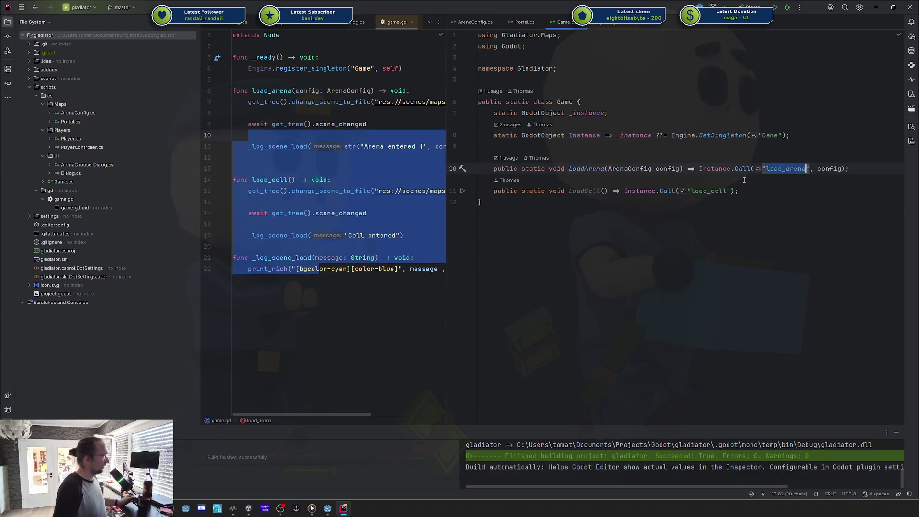
pyautogui.click(768, 171)
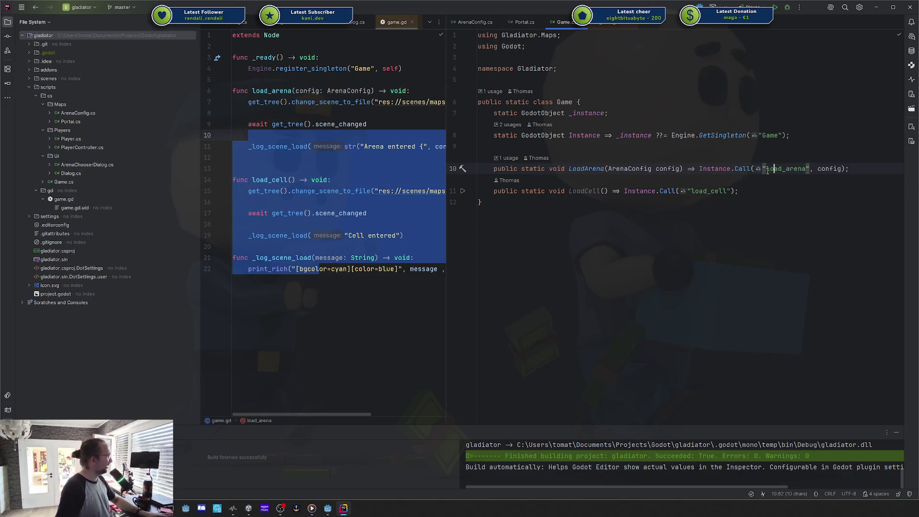
pyautogui.click(377, 77)
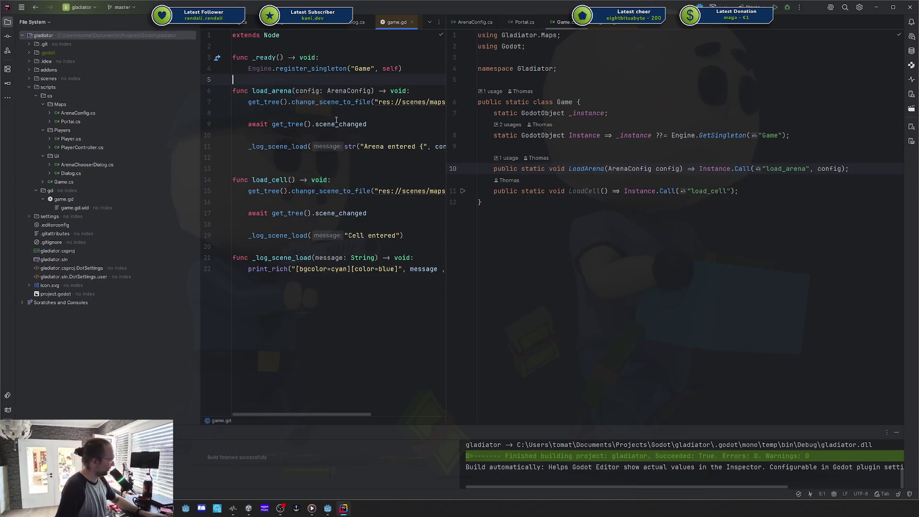
pyautogui.moveTo(244, 91); pyautogui.dragTo(330, 91)
# - Open the ArenaConfig.cs definition from the ArenaConfig type on line 6 of game.gd
pyautogui.click(621, 99)
pyautogui.doubleClick(329, 90)
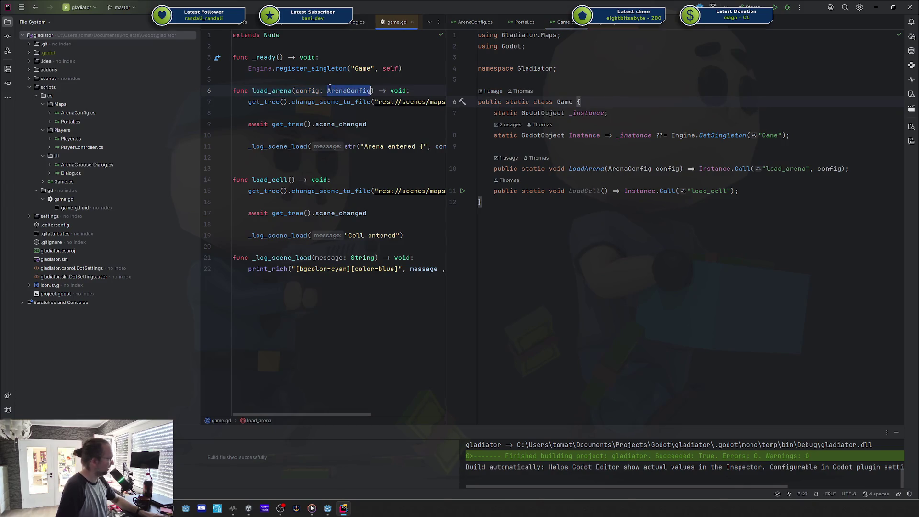
pyautogui.keyDown('ctrl'); pyautogui.click(344, 91); pyautogui.keyUp('ctrl')
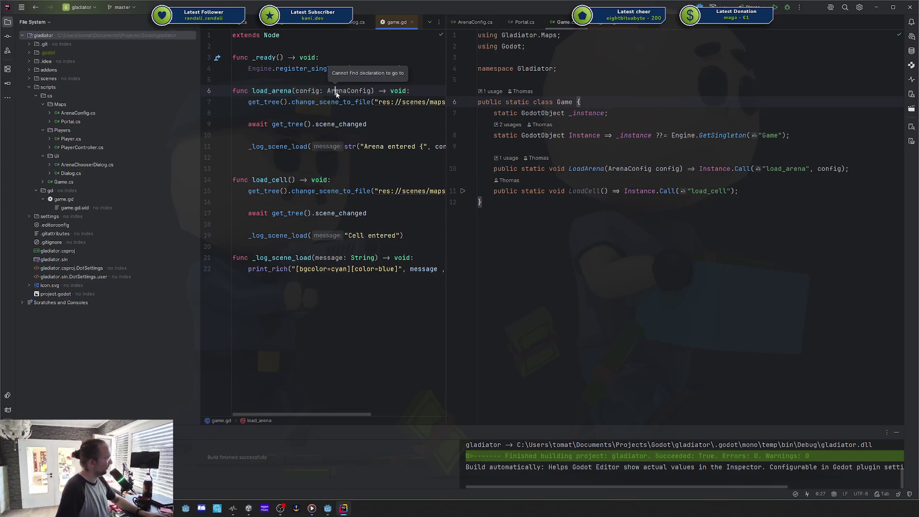
pyautogui.click(237, 22)
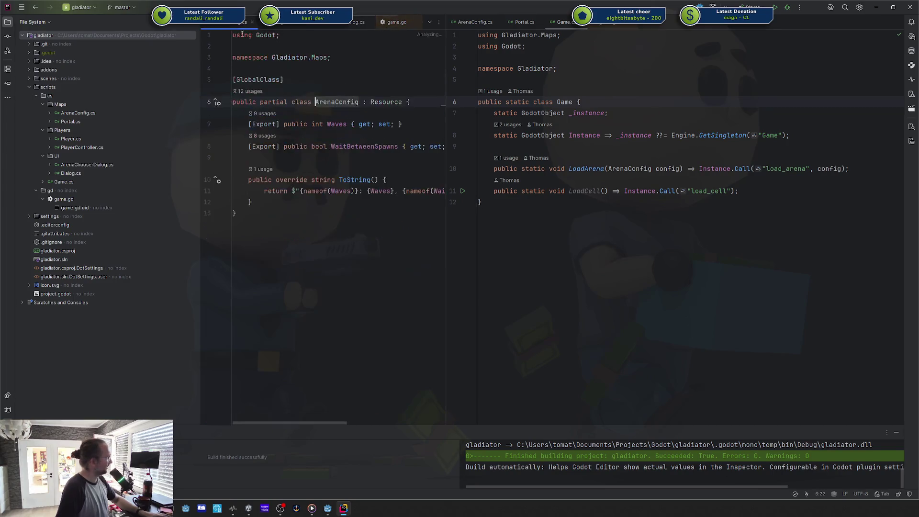
# - Return to game.gd and revisit the ArenaConfig declaration from the load_arena signature
pyautogui.doubleClick(259, 80)
pyautogui.click(397, 22)
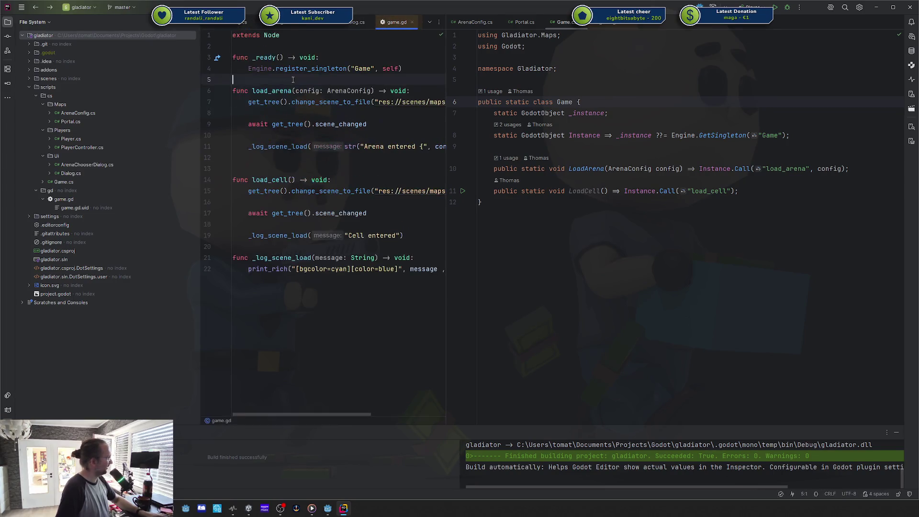
pyautogui.moveTo(288, 91); pyautogui.dragTo(403, 90)
pyautogui.moveTo(252, 91); pyautogui.dragTo(375, 91)
pyautogui.doubleClick(315, 91)
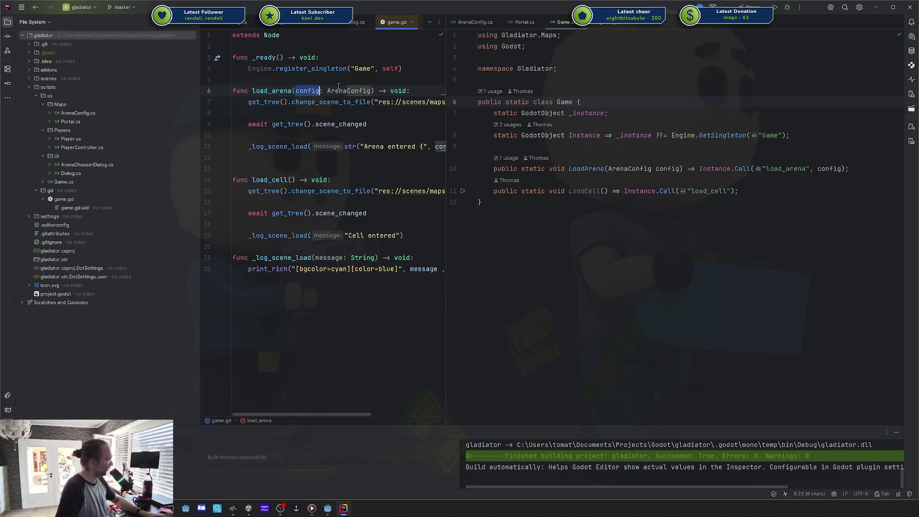
pyautogui.doubleClick(343, 91)
pyautogui.keyDown('ctrl'); pyautogui.click(343, 91); pyautogui.keyUp('ctrl')
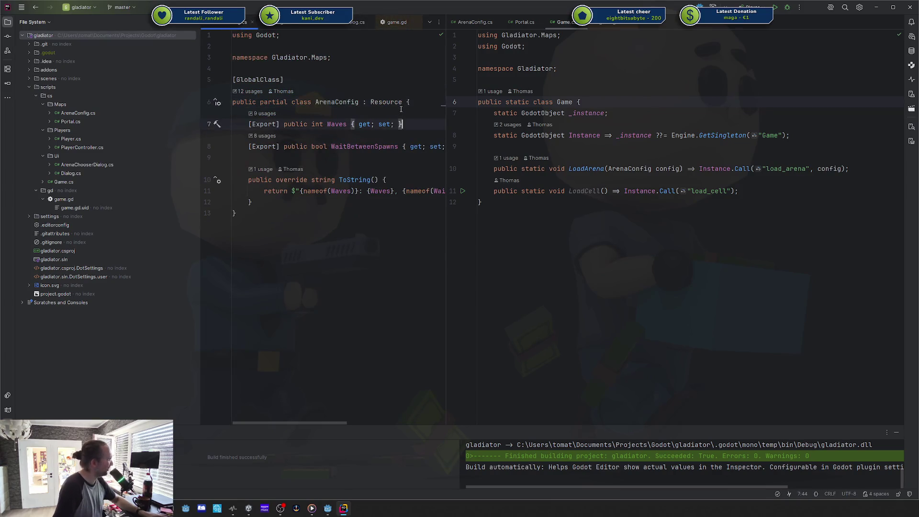
pyautogui.hotkey('ctrl', 'alt', 'Left')
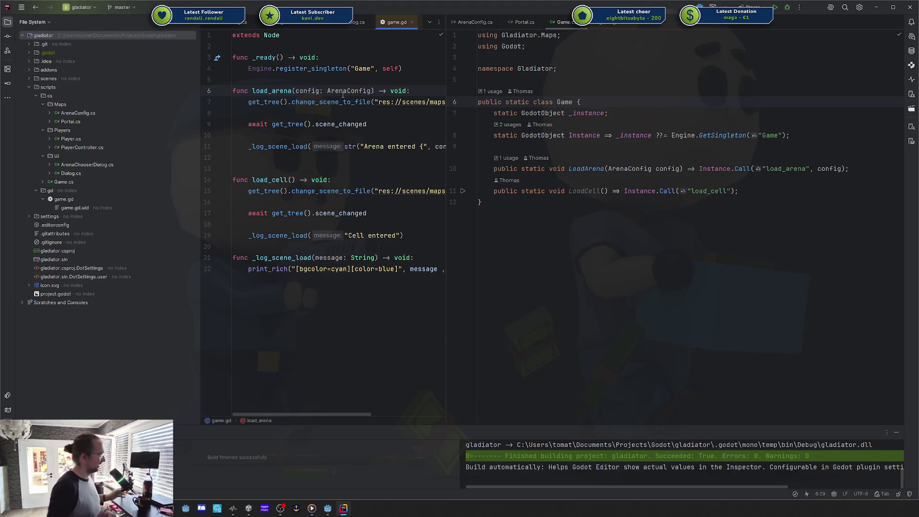
# - Look over the whole Game class in Game.cs, then bring the Godot editor forward
pyautogui.doubleClick(343, 91)
pyautogui.moveTo(708, 203)
pyautogui.mouseDown()
pyautogui.moveTo(708, 191)
pyautogui.moveTo(600, 98)
pyautogui.mouseUp()
pyautogui.click(600, 98)
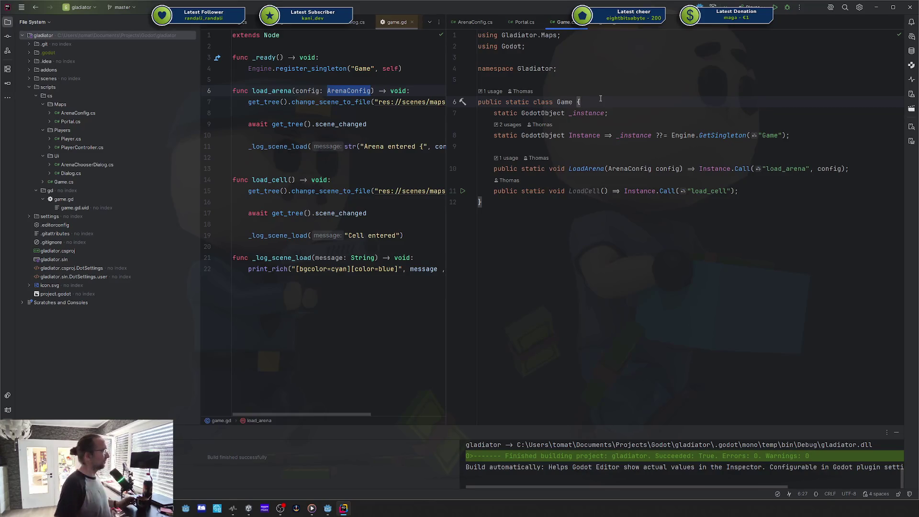
pyautogui.click(408, 138)
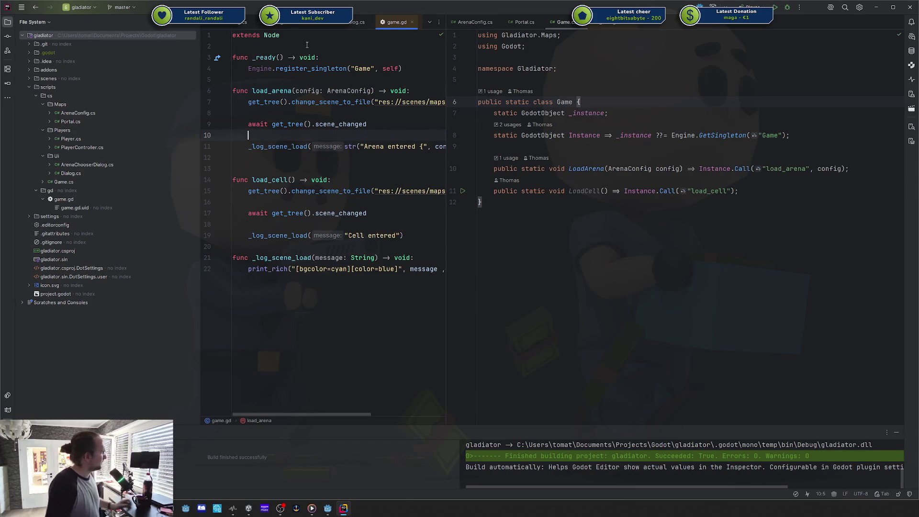
pyautogui.click(329, 509)
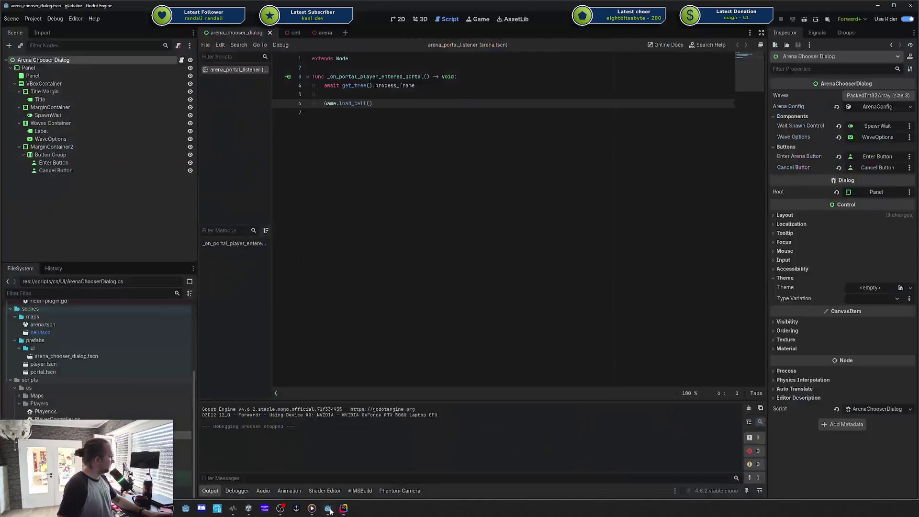
# - Select the Portal node in the cell scene and view its signal connections to Arena Chooser
pyautogui.click(343, 508)
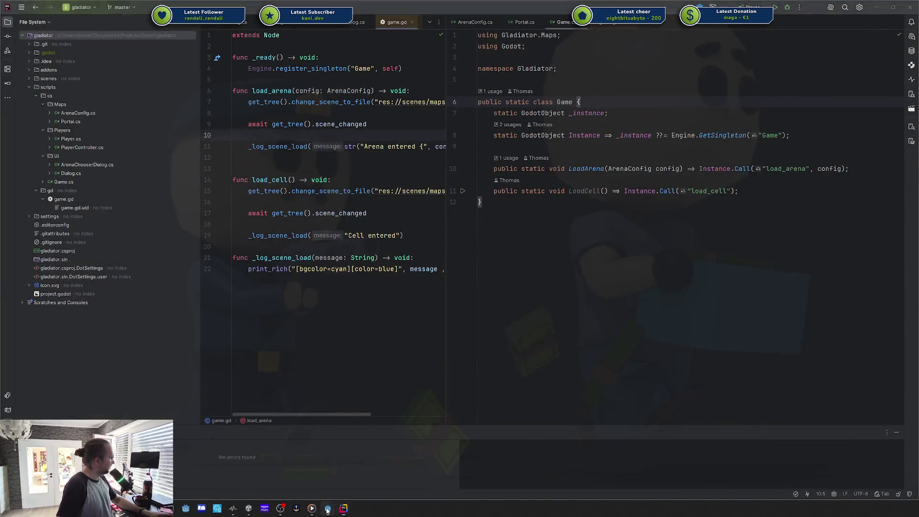
pyautogui.click(328, 509)
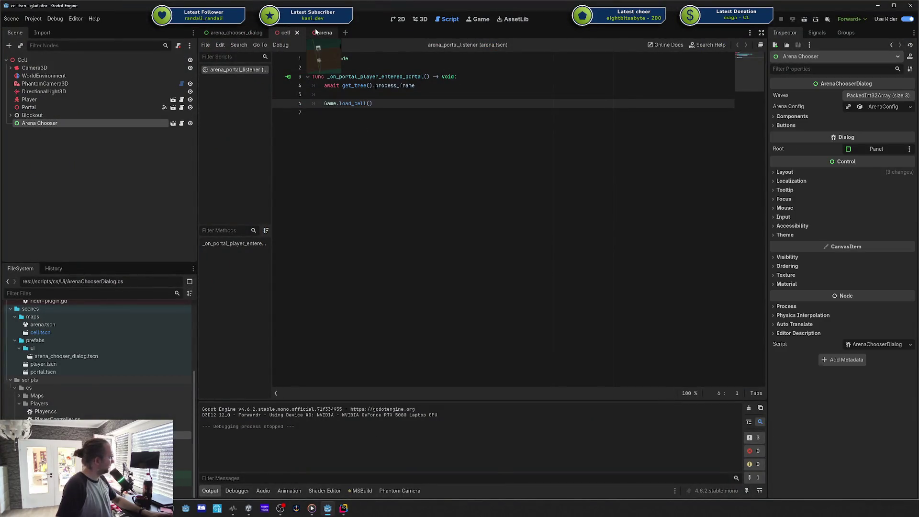
pyautogui.click(49, 99)
pyautogui.click(66, 105)
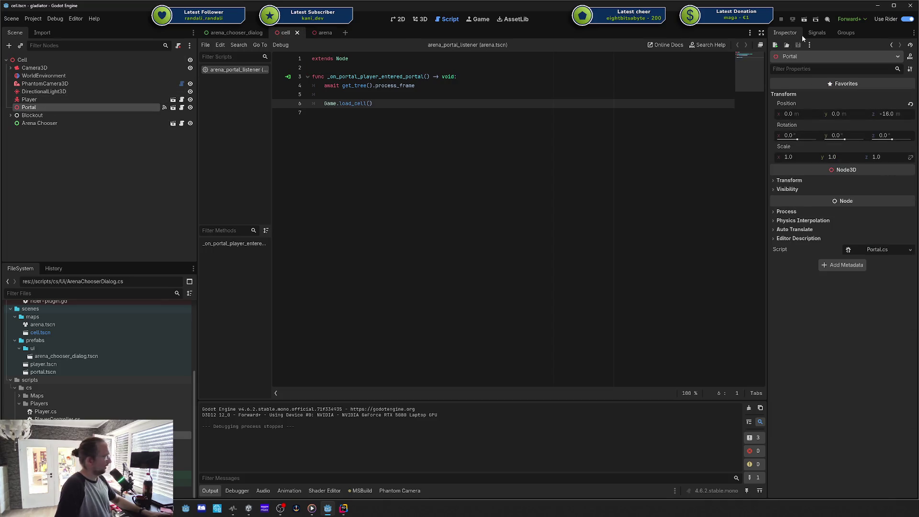
pyautogui.click(815, 32)
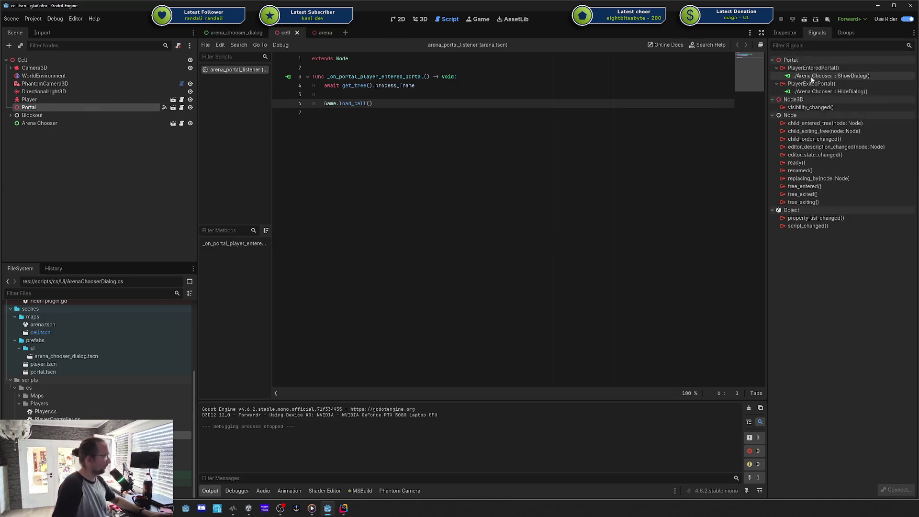
# - Deselect the Portal node and bring the browser with the task board forward
pyautogui.click(120, 149)
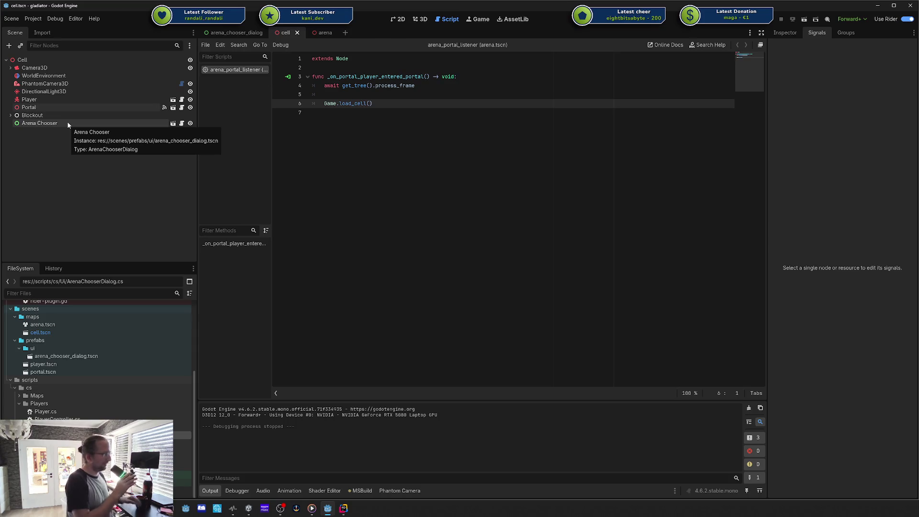
pyautogui.click(444, 129)
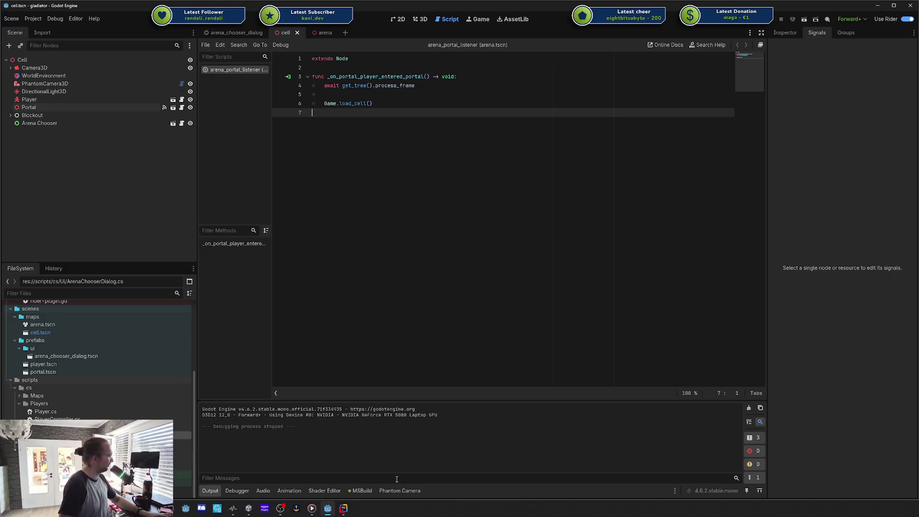
pyautogui.hotkey('alt', 'Tab')
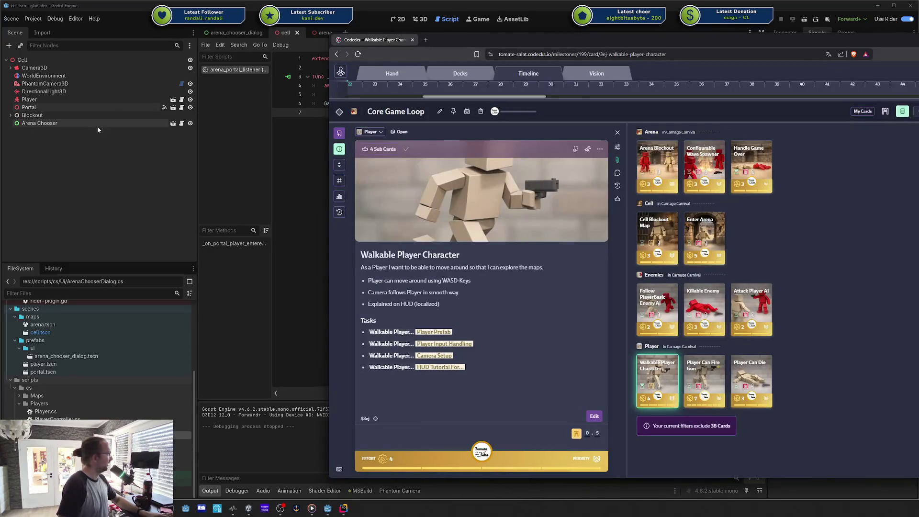
# - Reposition the browser window, toggle the card's sub cards on and off, and open the milestone metrics
pyautogui.moveTo(682, 32)
pyautogui.mouseDown()
pyautogui.moveTo(592, 32)
pyautogui.moveTo(561, 16)
pyautogui.moveTo(507, 24)
pyautogui.mouseUp()
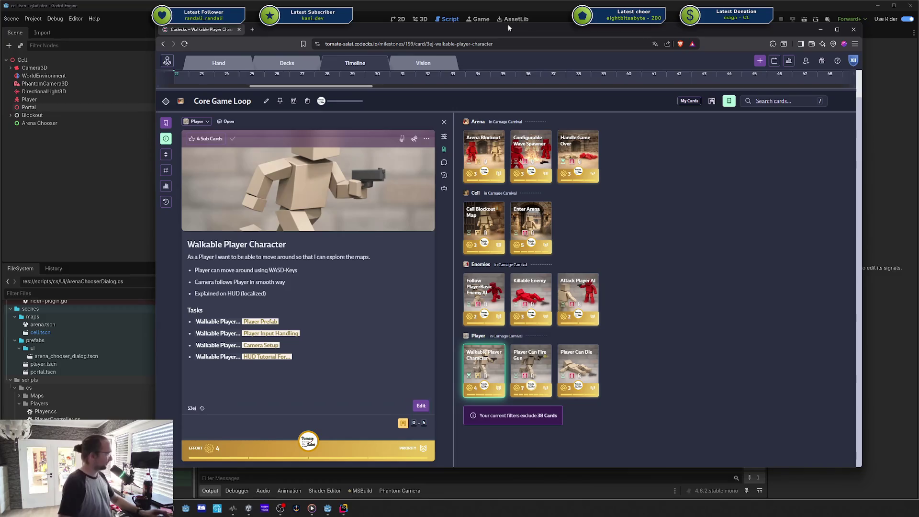
pyautogui.moveTo(514, 37); pyautogui.dragTo(498, 36)
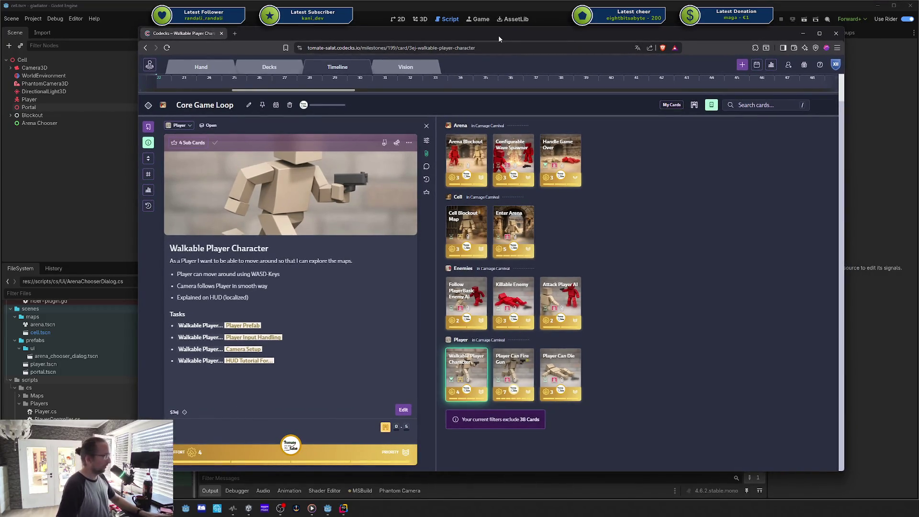
pyautogui.moveTo(598, 198)
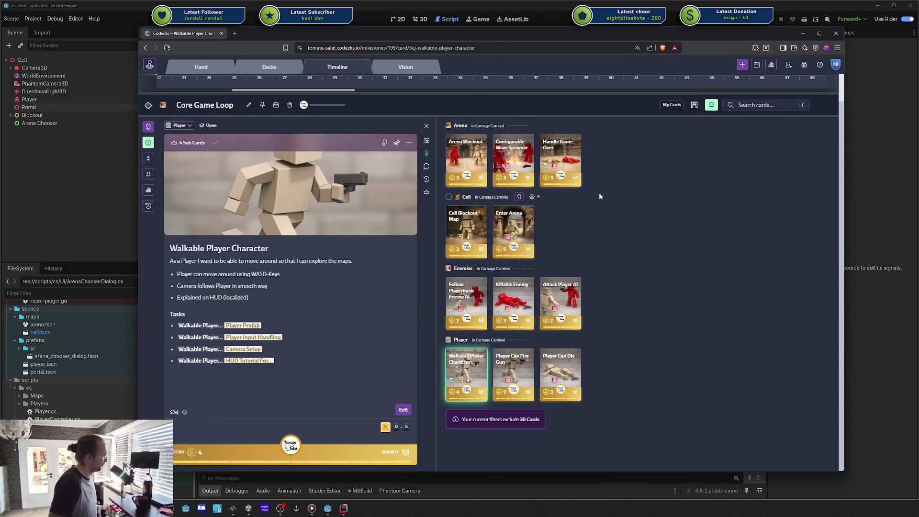
pyautogui.moveTo(598, 181)
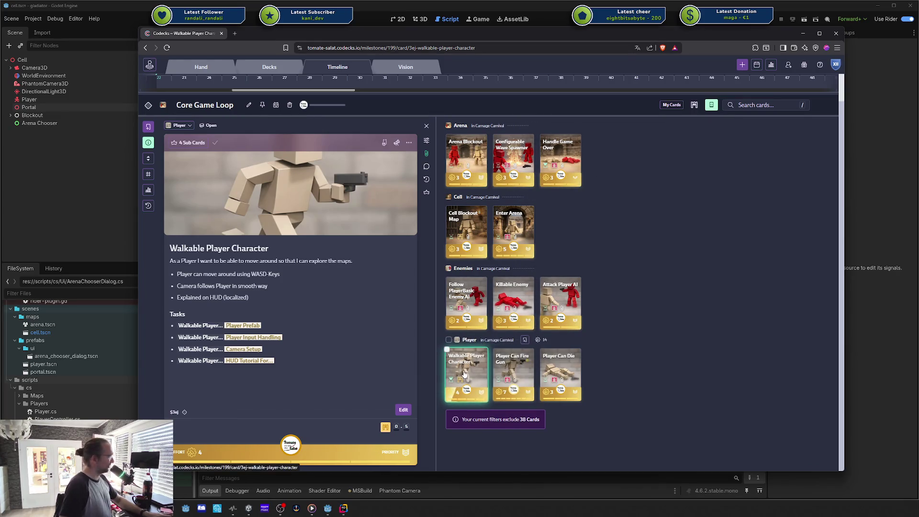
pyautogui.click(426, 193)
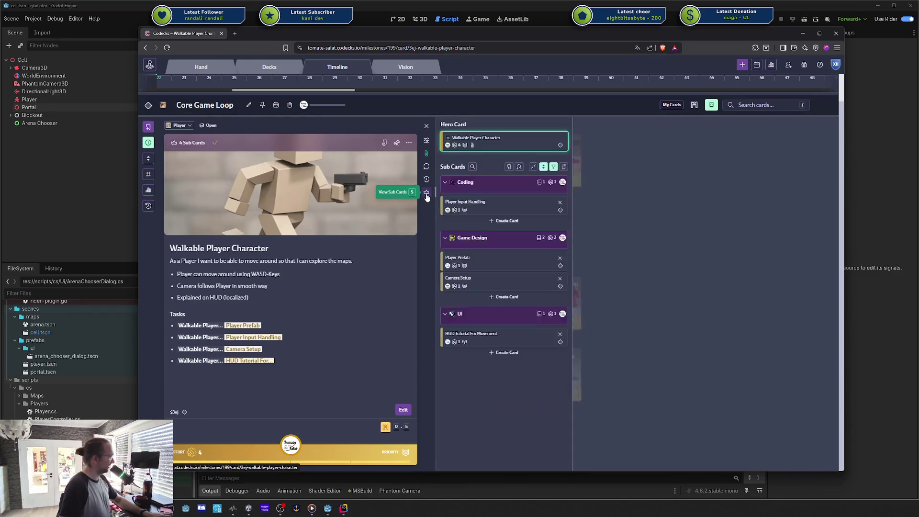
pyautogui.click(427, 193)
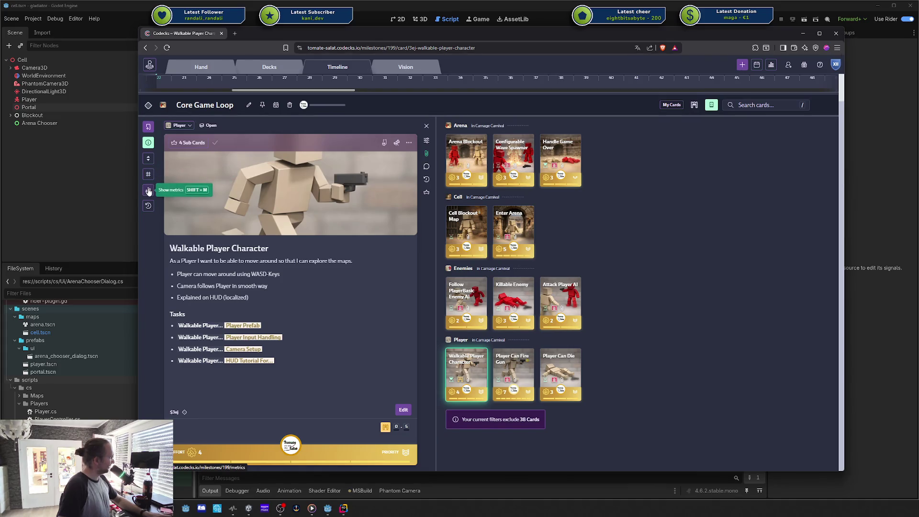
pyautogui.click(148, 189)
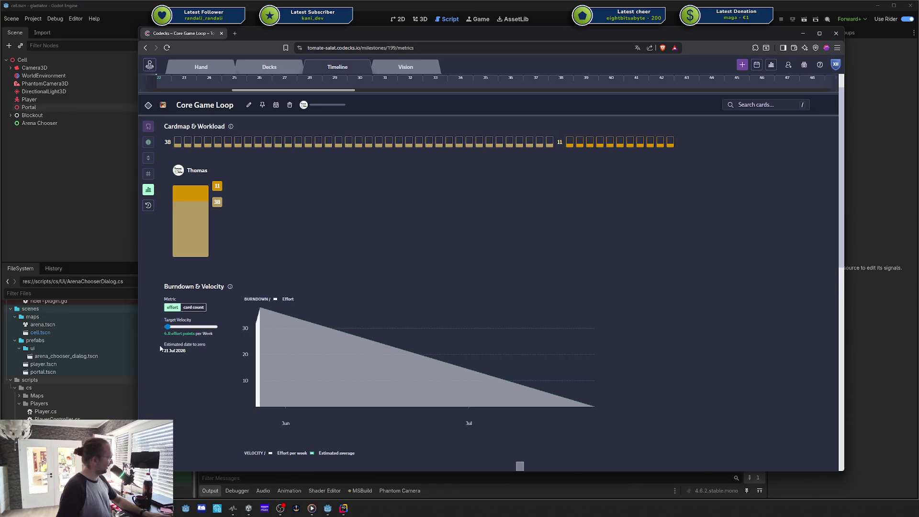
# - Toggle the milestone calendar, go back to the milestone overview, and apply the My Cards filter
pyautogui.click(756, 65)
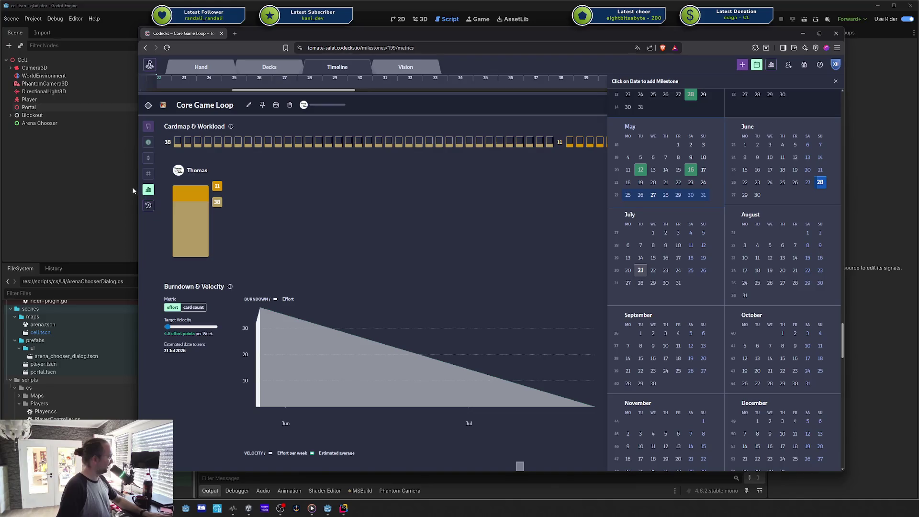
pyautogui.click(149, 190)
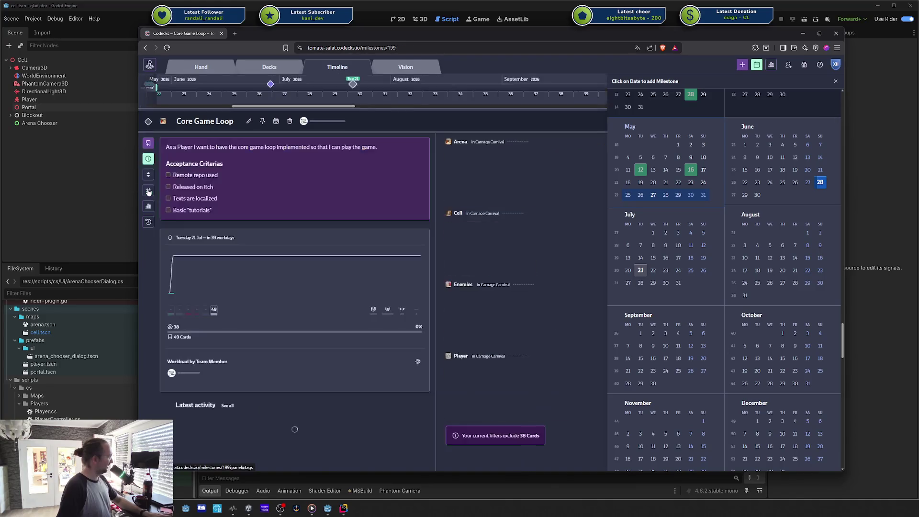
pyautogui.click(756, 65)
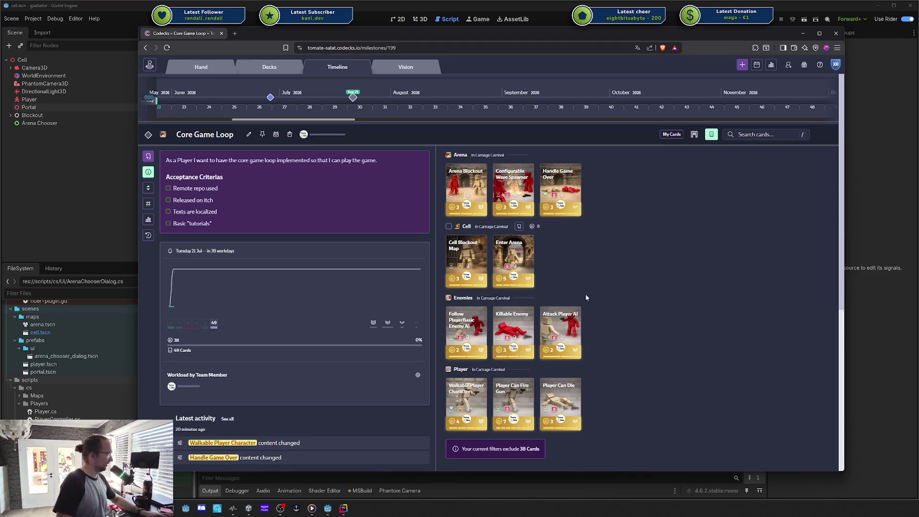
pyautogui.click(694, 134)
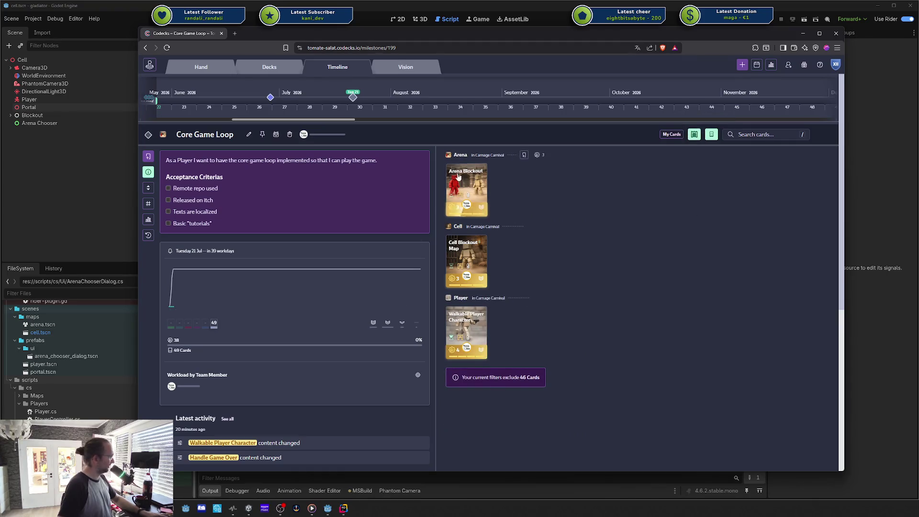
# - Delete the Tasks section from Walkable Player Character's description, save, and open Player Input Handling
pyautogui.click(470, 318)
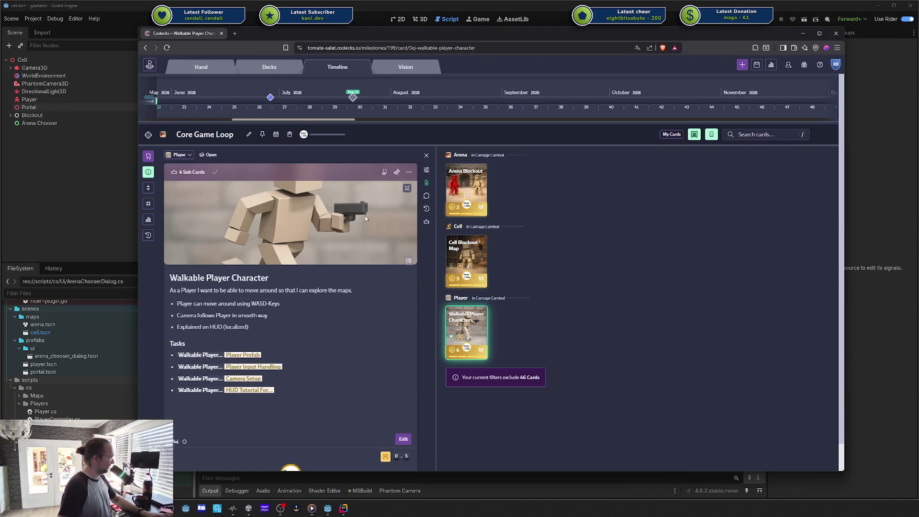
pyautogui.click(426, 221)
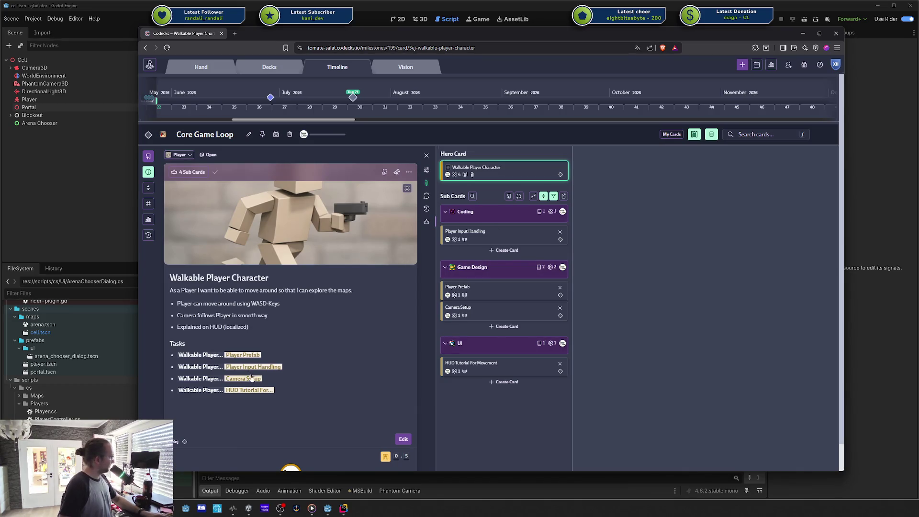
pyautogui.click(230, 411)
pyautogui.moveTo(281, 376); pyautogui.dragTo(119, 230)
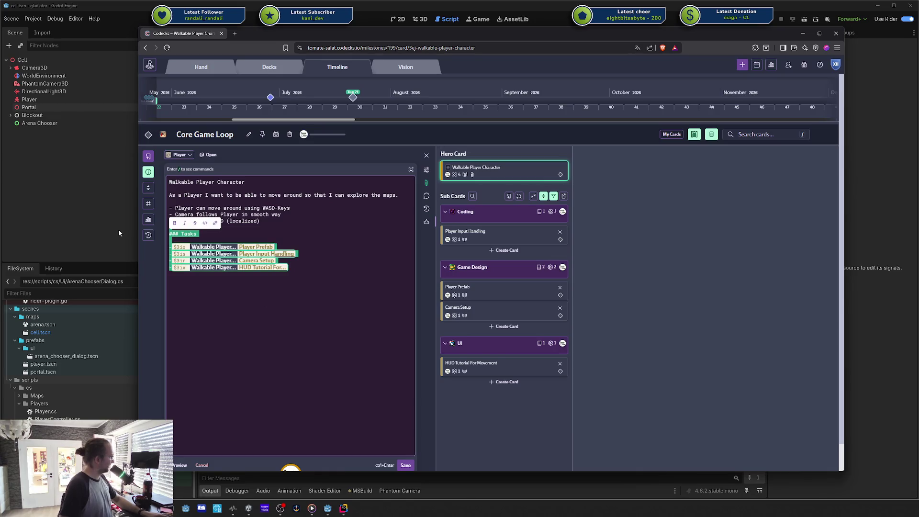
pyautogui.press('Delete')
pyautogui.hotkey('ctrl', 'Return')
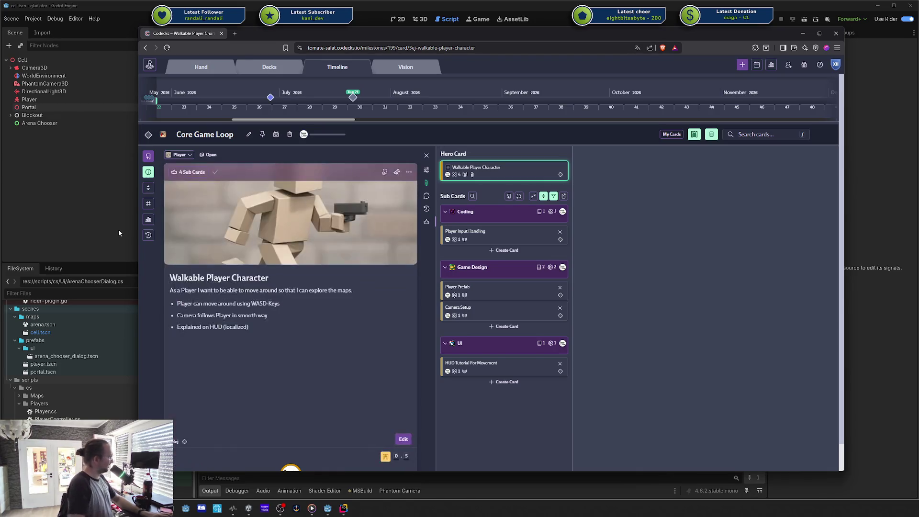
pyautogui.click(499, 236)
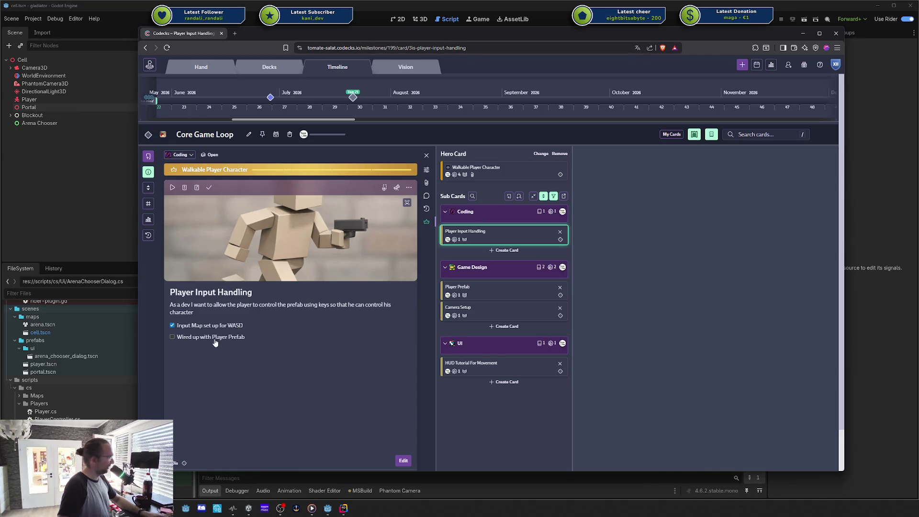
# - Try marking Player Input Handling done and dismiss the locked-card warning
pyautogui.click(208, 187)
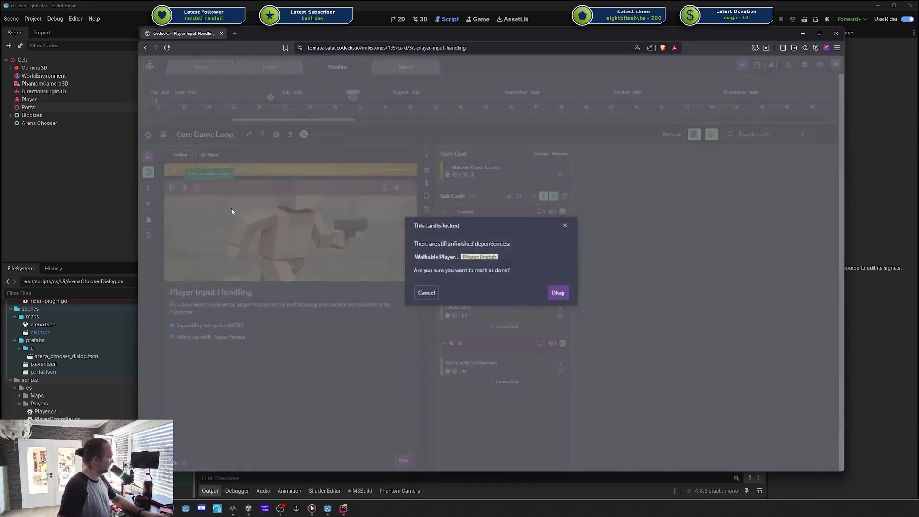
pyautogui.click(566, 227)
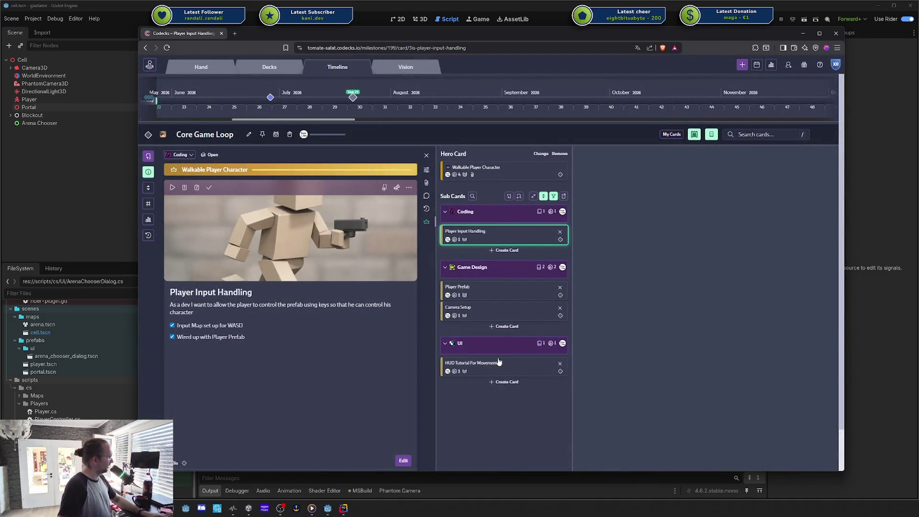
pyautogui.scroll(-1, 521, 345)
pyautogui.scroll(-1, 522, 345)
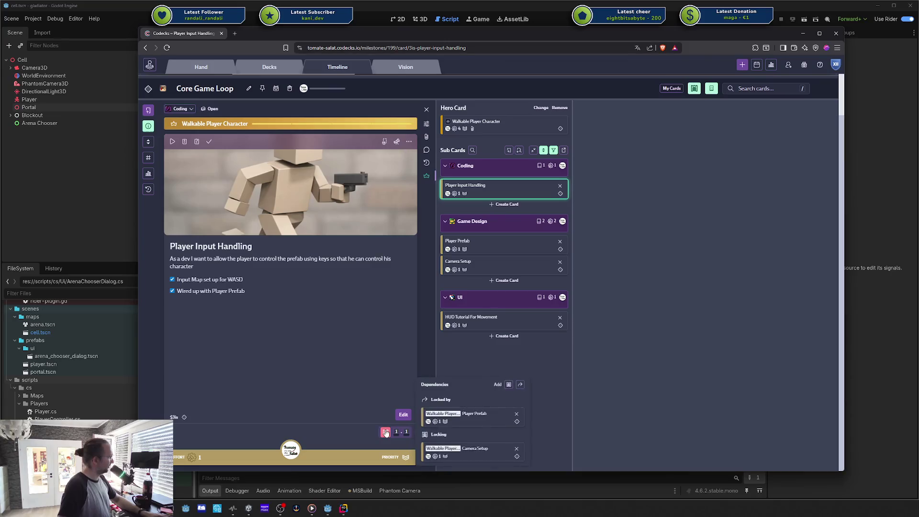
# - Mark the Player Prefab sub card as done and dismiss the completion notifications
pyautogui.click(481, 245)
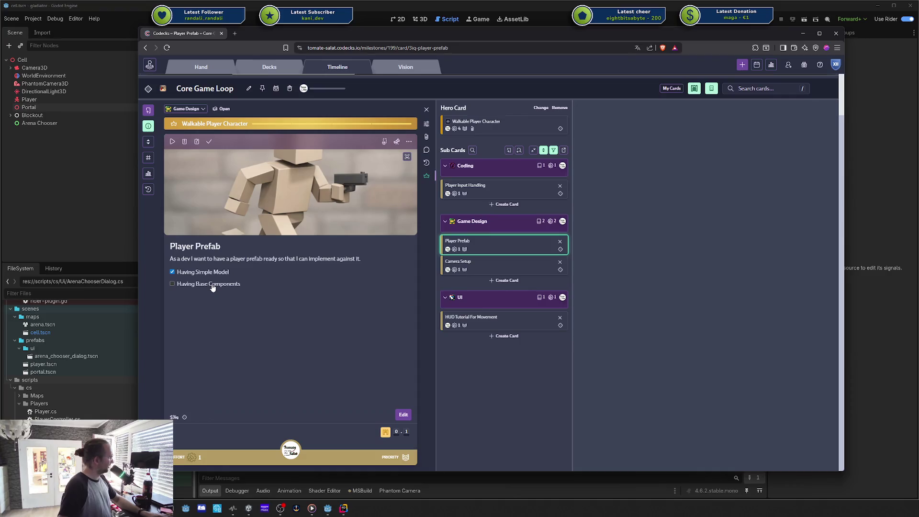
pyautogui.click(209, 142)
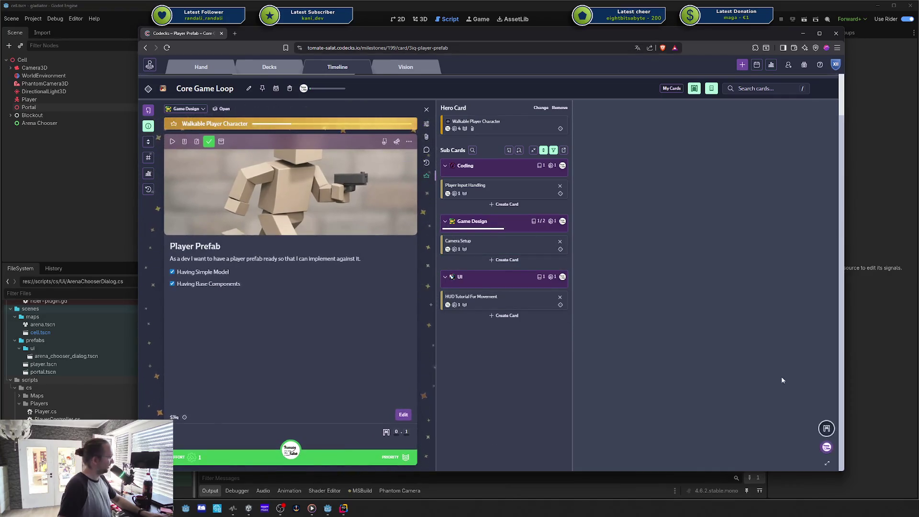
pyautogui.click(736, 428)
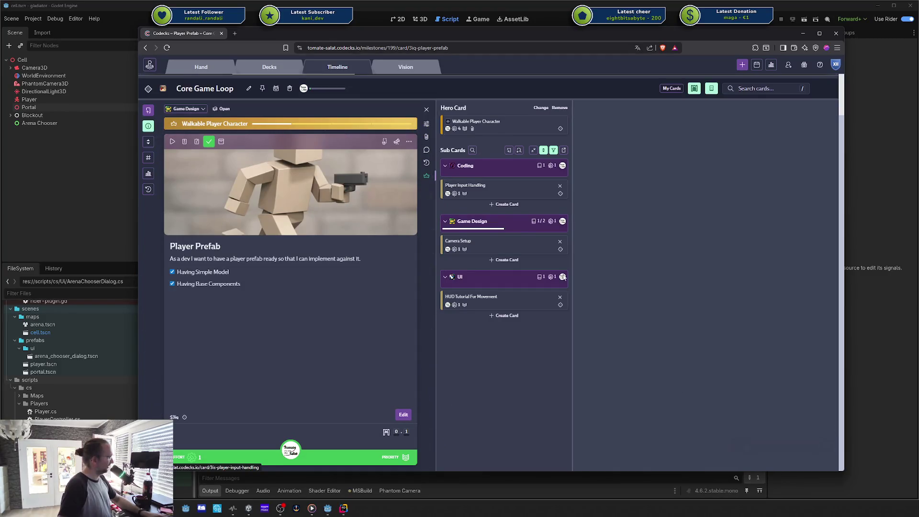
# - Reopen Player Input Handling and mark it as done
pyautogui.click(504, 198)
pyautogui.moveTo(385, 433)
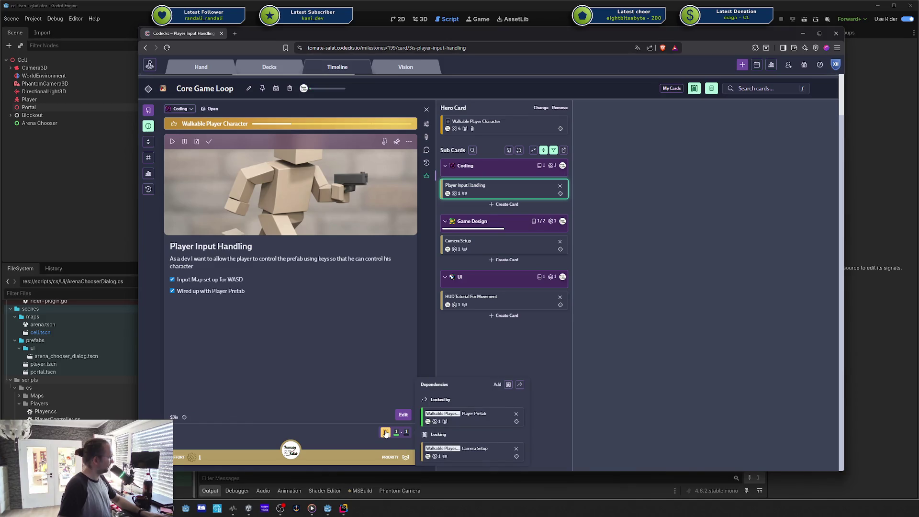
pyautogui.click(208, 143)
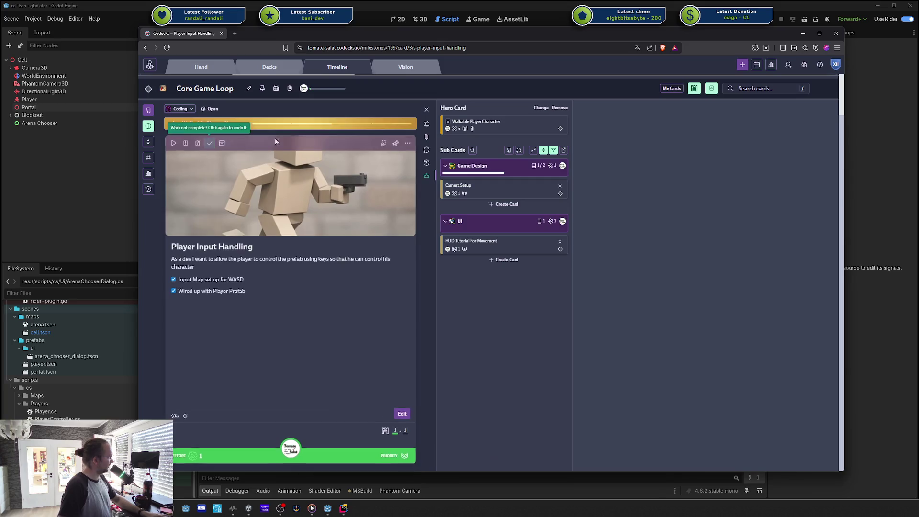
# - Drag the Camera Setup card from the open cards into the hand
pyautogui.click(487, 197)
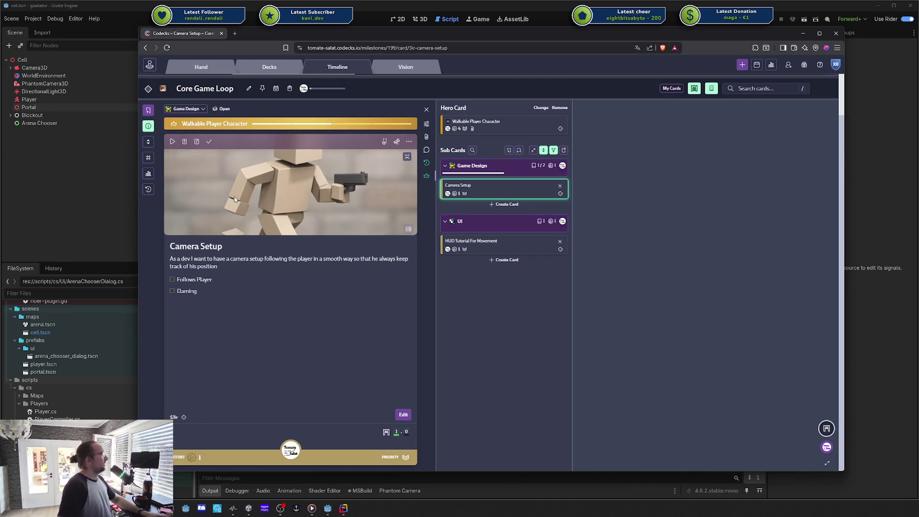
pyautogui.moveTo(741, 429)
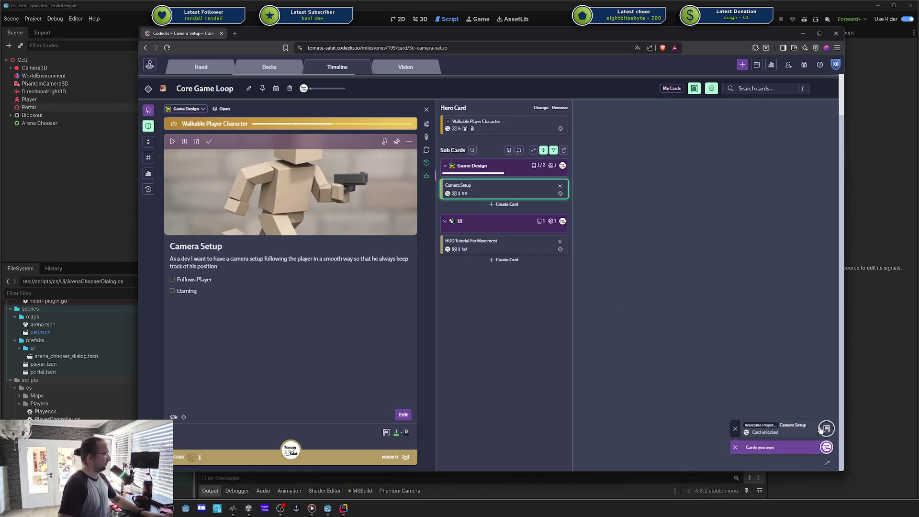
pyautogui.click(471, 243)
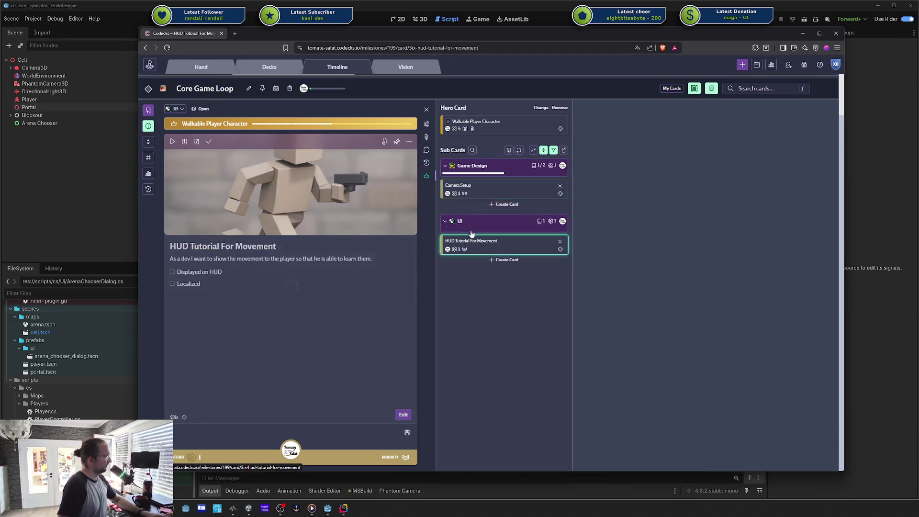
pyautogui.click(463, 190)
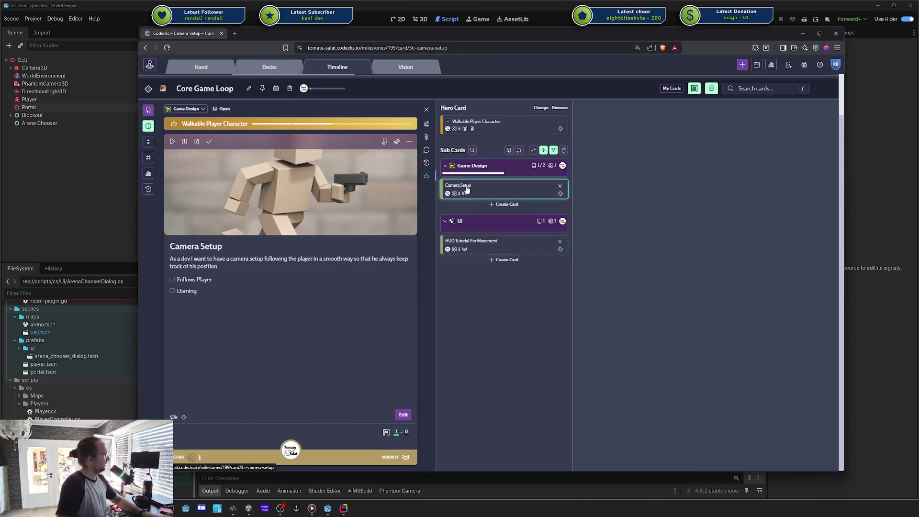
pyautogui.moveTo(363, 228)
pyautogui.mouseDown()
pyautogui.moveTo(404, 266)
pyautogui.moveTo(351, 305)
pyautogui.moveTo(366, 310)
pyautogui.mouseUp()
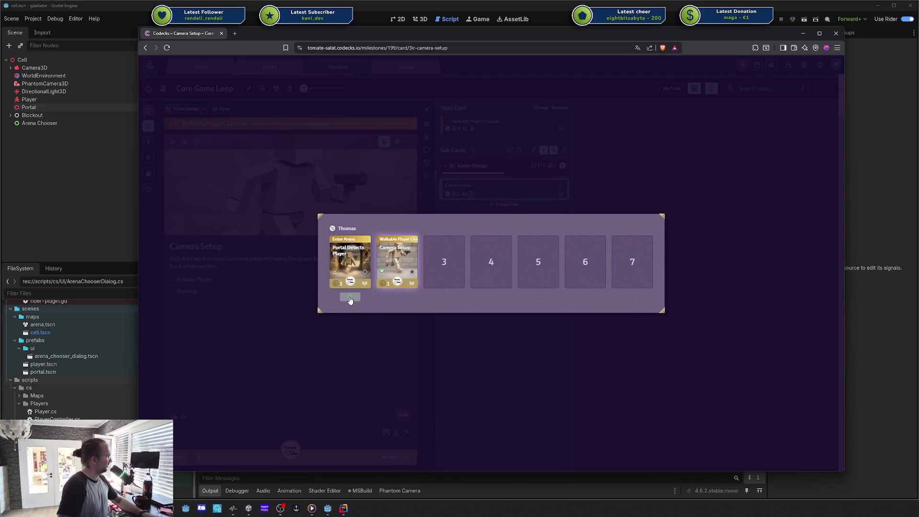
# - Discard Portal Detects Player, put HUD Tutorial For Movement in hand slot 2, then reselect Godot's PhantomCamera3D
pyautogui.click(350, 298)
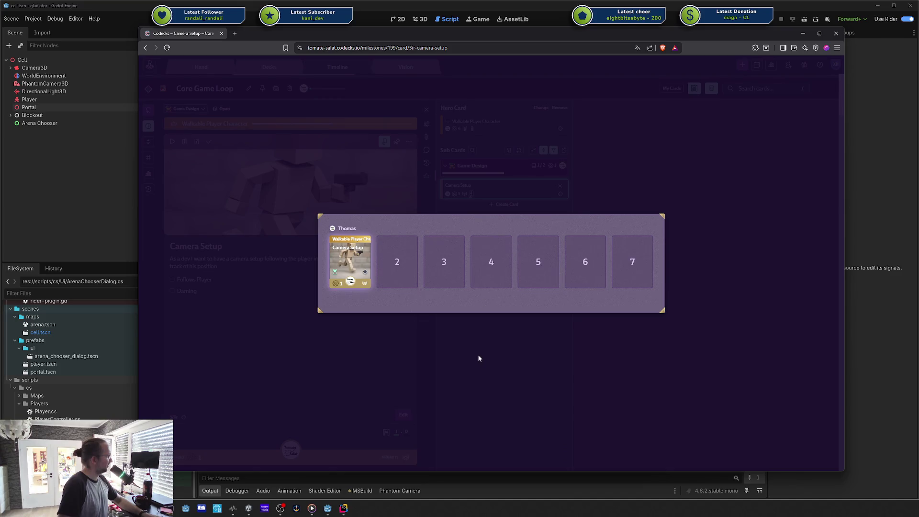
pyautogui.click(478, 358)
pyautogui.click(476, 247)
pyautogui.moveTo(356, 225); pyautogui.dragTo(397, 299)
pyautogui.click(493, 388)
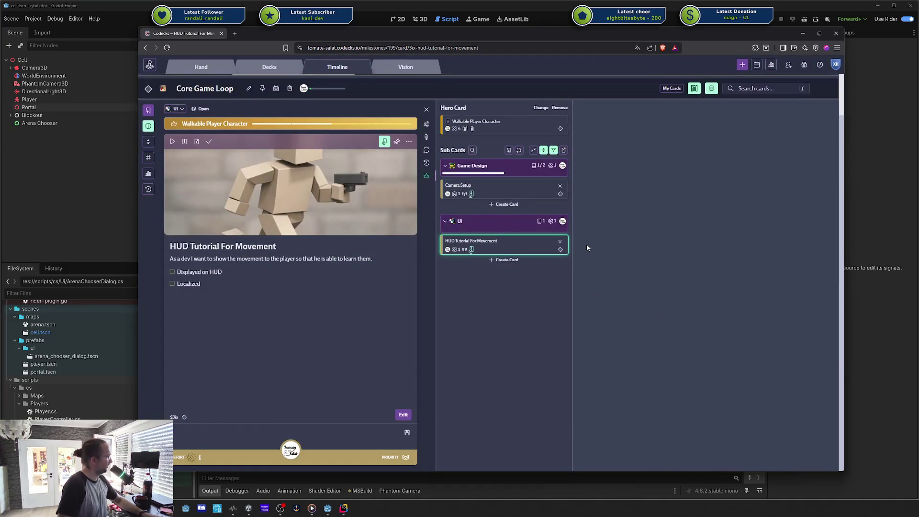
pyautogui.click(77, 105)
pyautogui.click(65, 84)
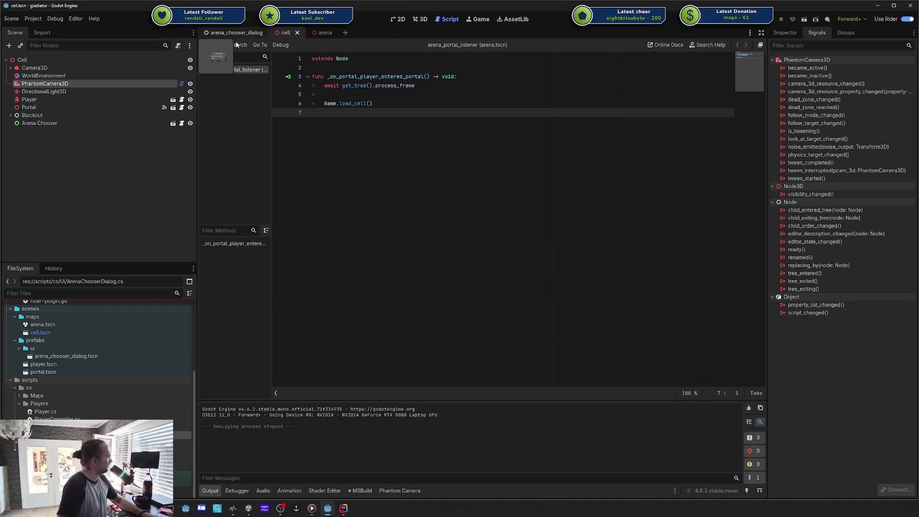
# - Review the PhantomCamera3D node's properties in the Inspector
pyautogui.click(796, 34)
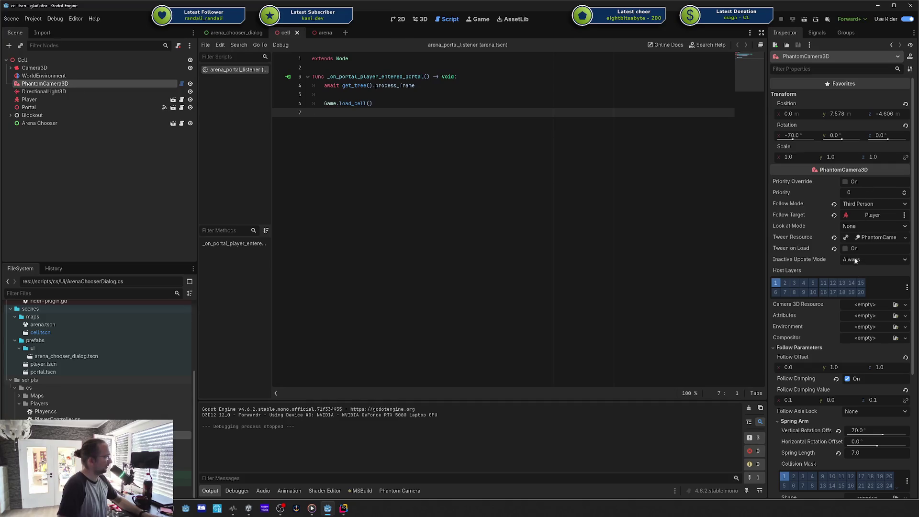
pyautogui.scroll(-5, 823, 357)
pyautogui.scroll(5, 823, 357)
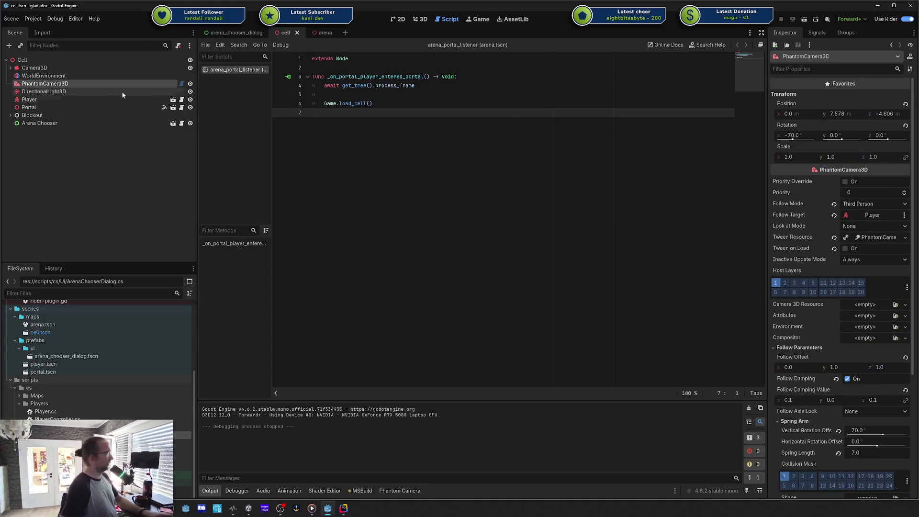
pyautogui.click(52, 76)
pyautogui.click(56, 84)
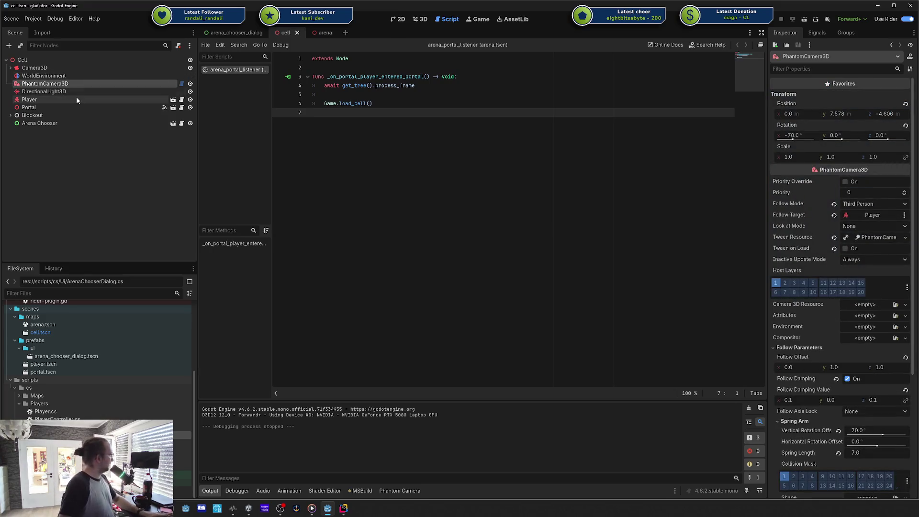
# - Open player.tscn from the Player node, then show Rider's uncommitted changes
pyautogui.click(151, 100)
pyautogui.click(173, 101)
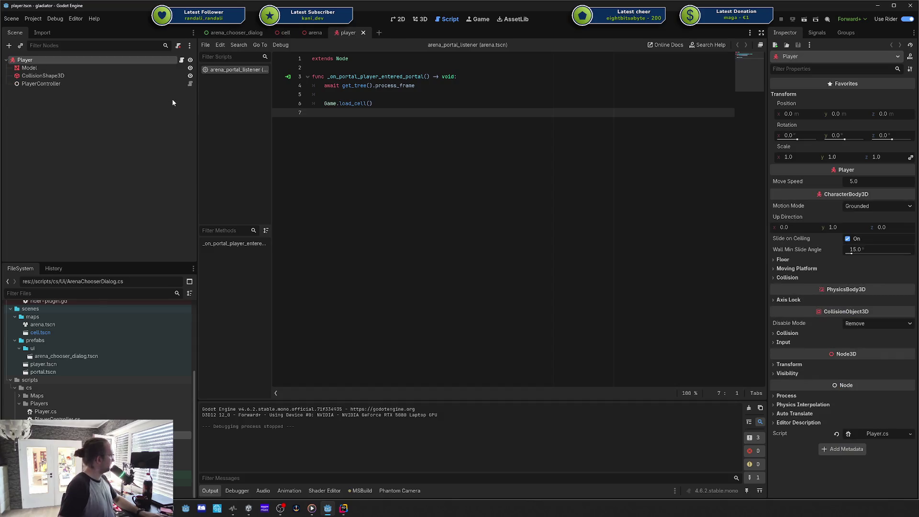
pyautogui.click(236, 71)
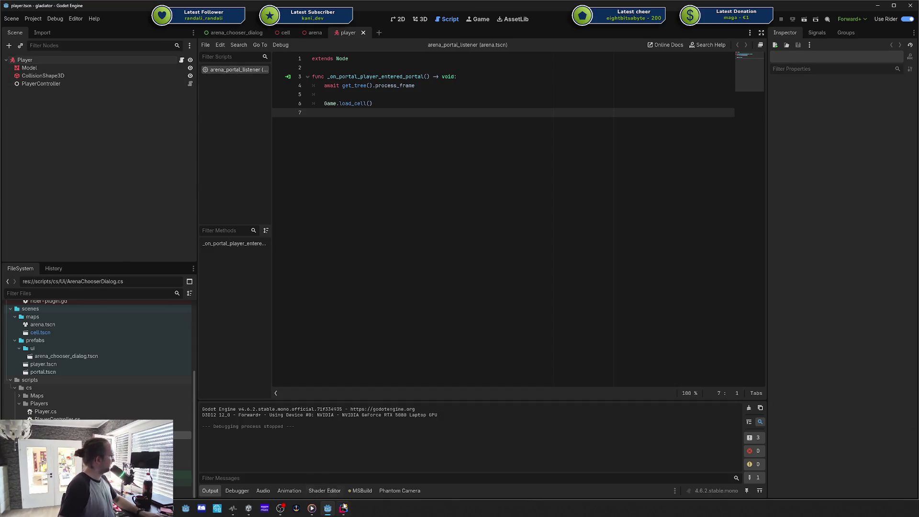
pyautogui.click(343, 507)
pyautogui.click(7, 36)
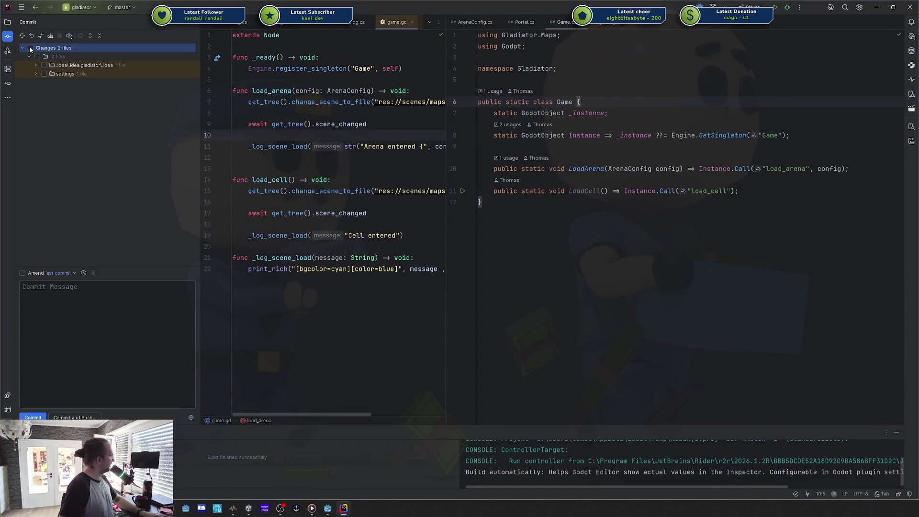
# - Commit the changed .idea and settings files with the message 'updates', then return to Godot
pyautogui.click(39, 74)
pyautogui.click(39, 67)
pyautogui.click(39, 81)
pyautogui.click(63, 344)
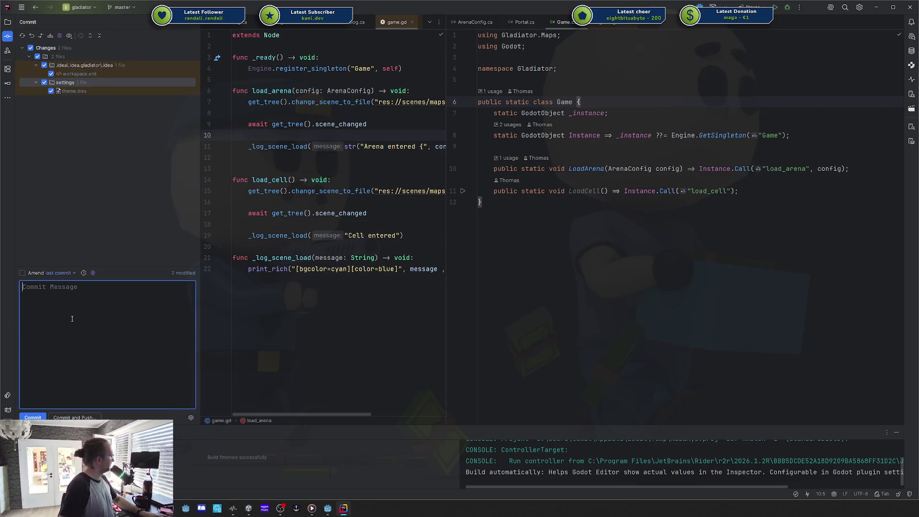
pyautogui.write('upfszrd')
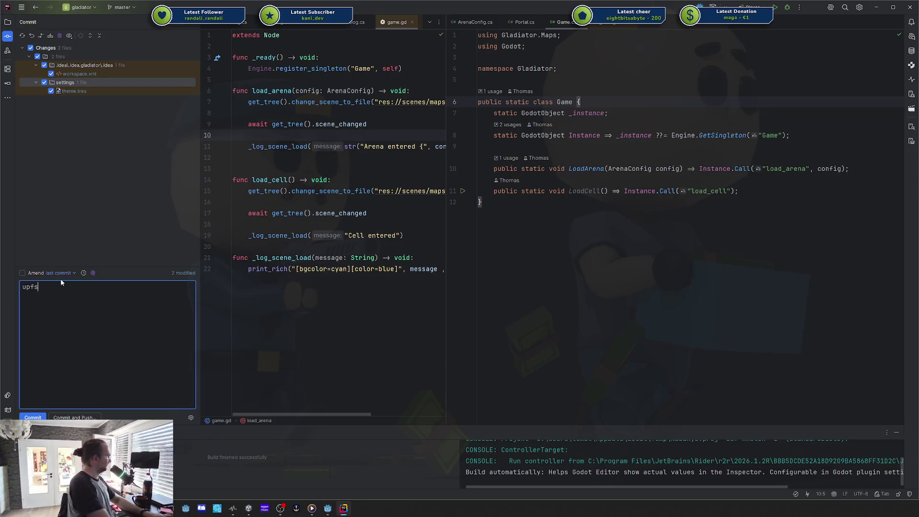
pyautogui.press('BackSpace')
pyautogui.press('BackSpace')
pyautogui.press('BackSpace')
pyautogui.write('dates')
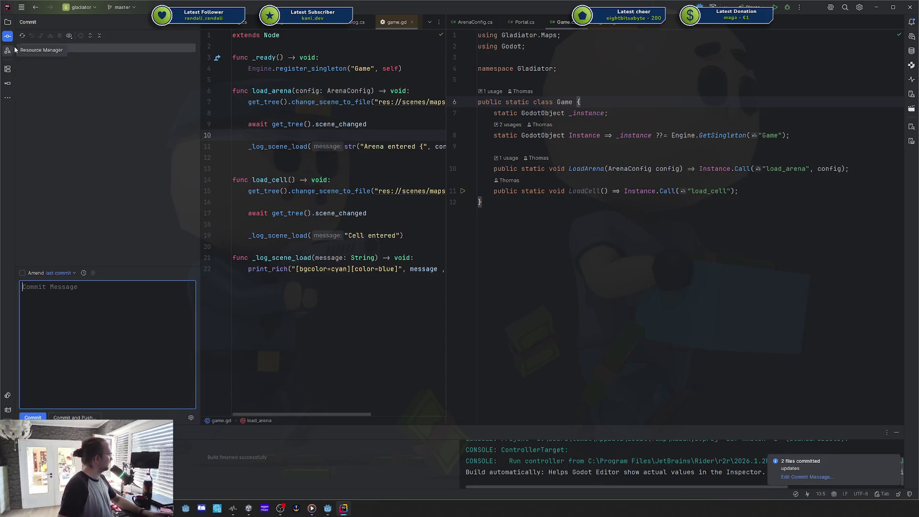
pyautogui.hotkey('alt', 'Tab')
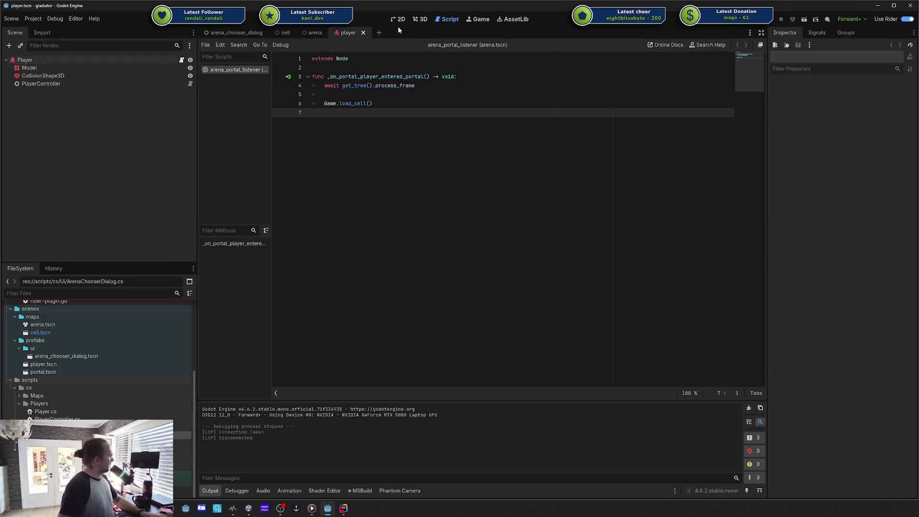
# - Paste PhantomCamera3D under Player, set Player as its follow target, and save the player scene
pyautogui.click(417, 21)
pyautogui.click(48, 60)
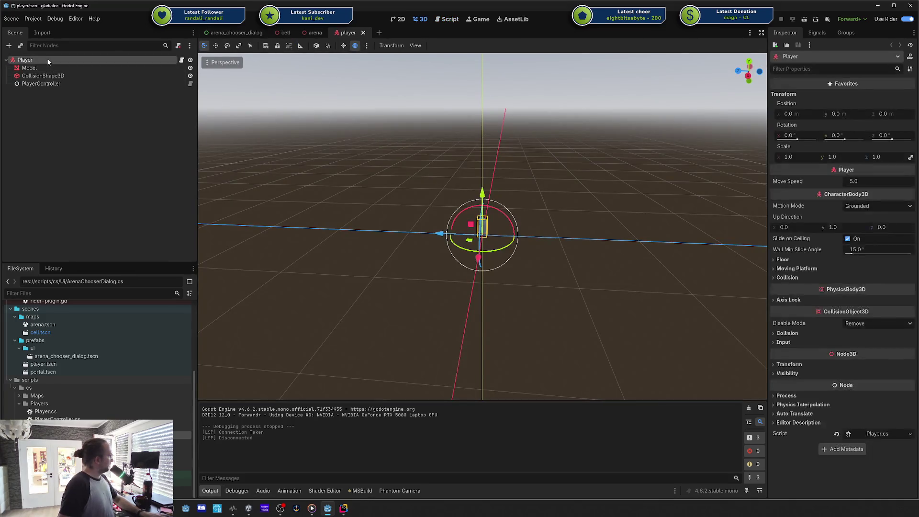
pyautogui.hotkey('ctrl', 'v')
pyautogui.moveTo(25, 60)
pyautogui.mouseDown()
pyautogui.moveTo(828, 179)
pyautogui.moveTo(845, 211)
pyautogui.mouseUp()
pyautogui.hotkey('ctrl', 's')
# - Delete PhantomCamera3D from the cell scene and save it
pyautogui.click(285, 33)
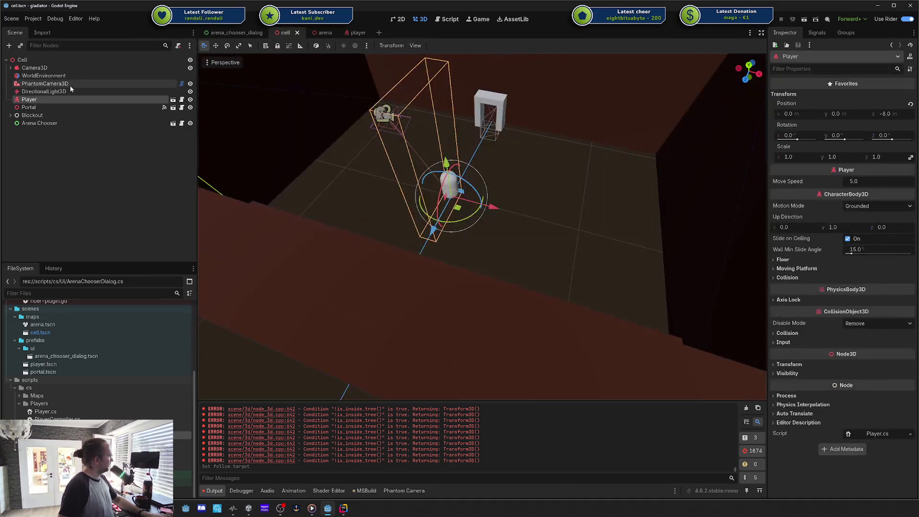
pyautogui.click(64, 83)
pyautogui.press('Delete')
pyautogui.press('Return')
pyautogui.hotkey('ctrl', 's')
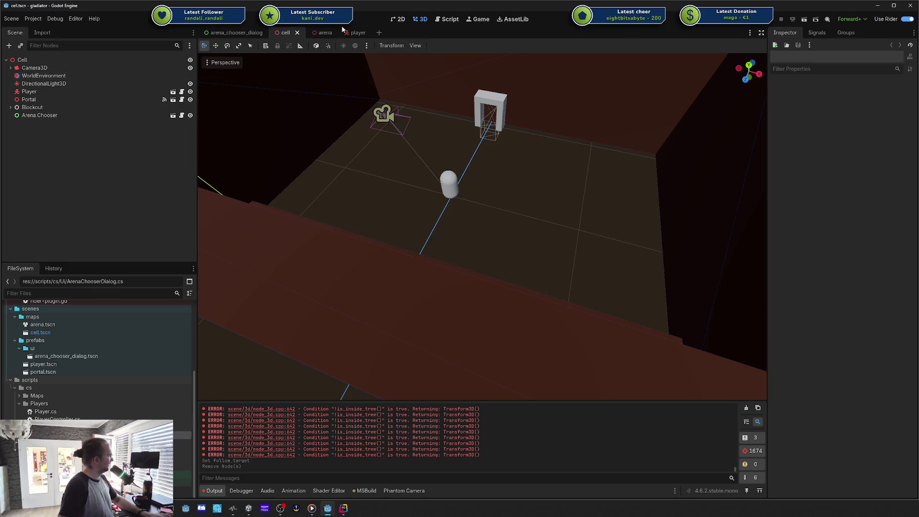
# - Delete PhantomCamera3D from the arena scene, save, and run the game from the player scene
pyautogui.click(321, 33)
pyautogui.click(77, 91)
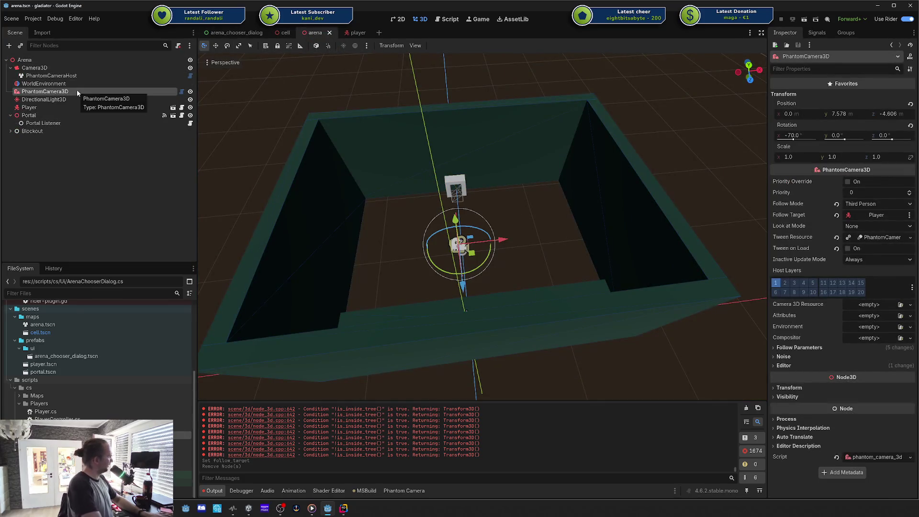
pyautogui.press('Delete')
pyautogui.press('Return')
pyautogui.hotkey('ctrl', 's')
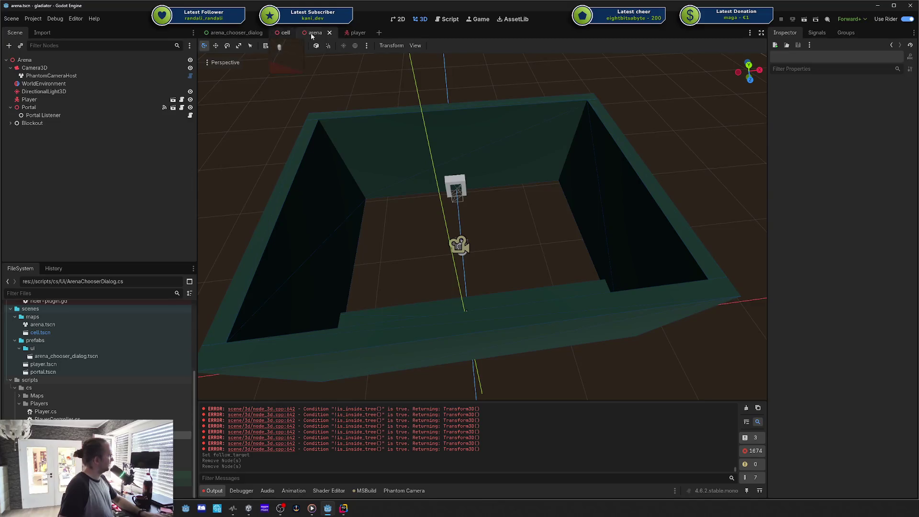
pyautogui.click(356, 33)
pyautogui.click(761, 24)
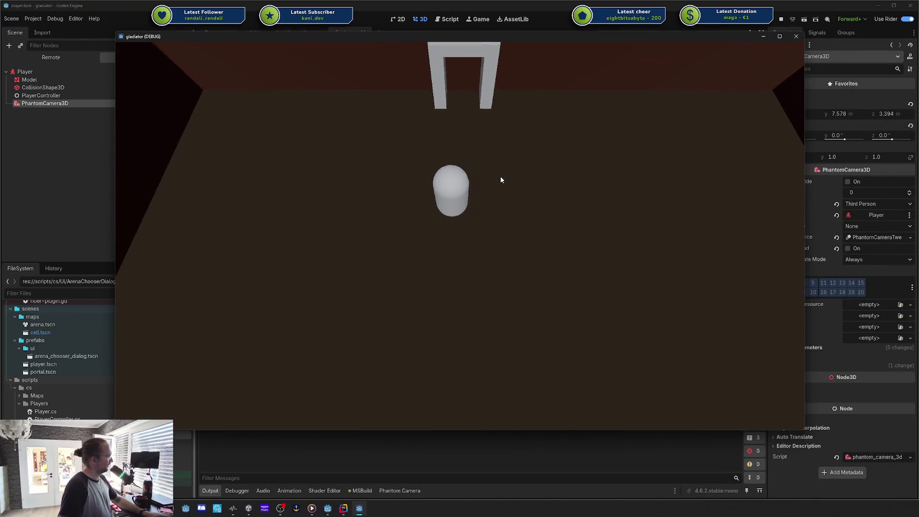
# - Walk the player capsule through the doorway, enter the arena with 2 waves, then stop the run
pyautogui.press('d')
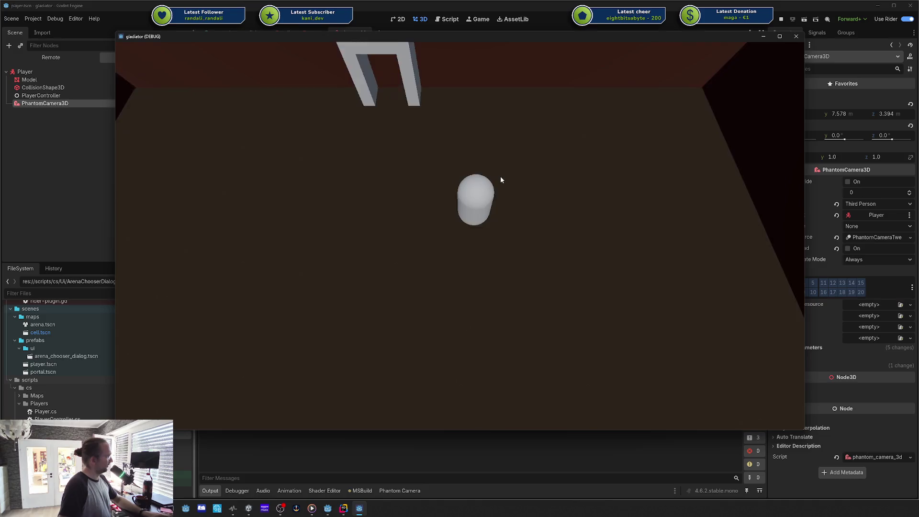
pyautogui.press('d')
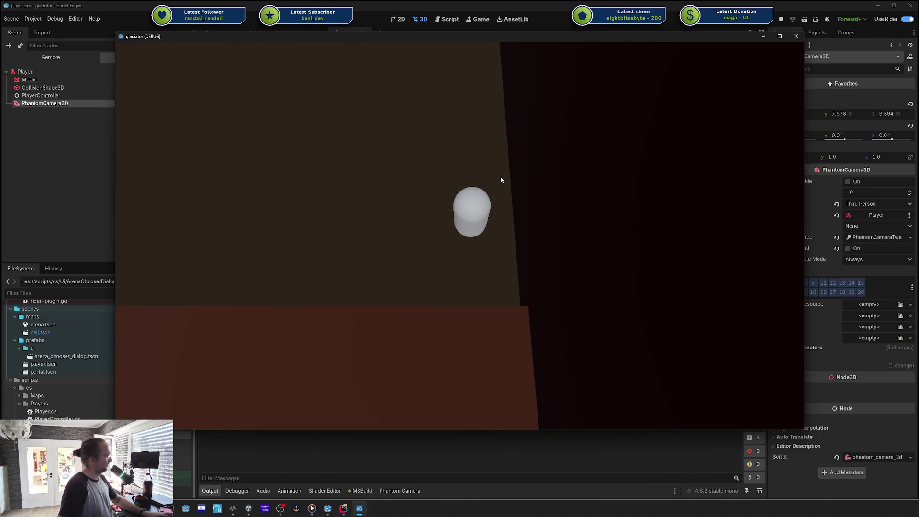
pyautogui.press('a')
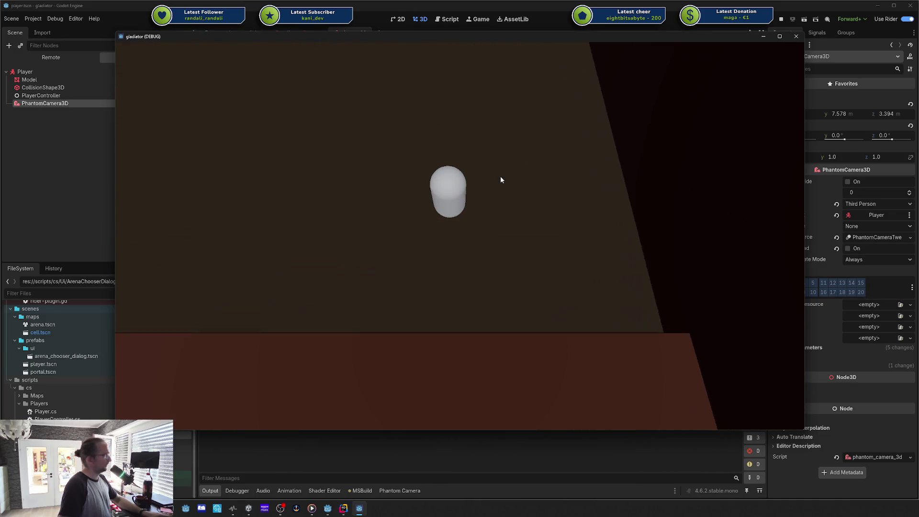
pyautogui.press('w')
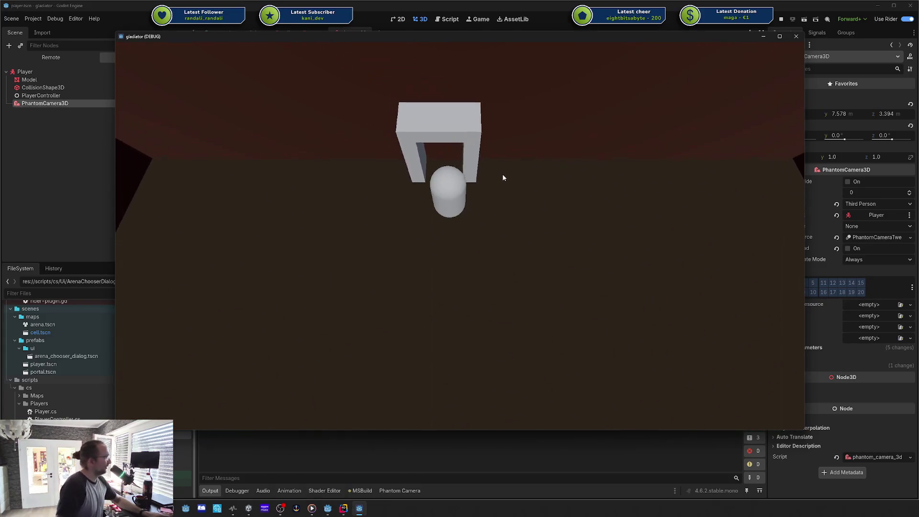
pyautogui.press('Return')
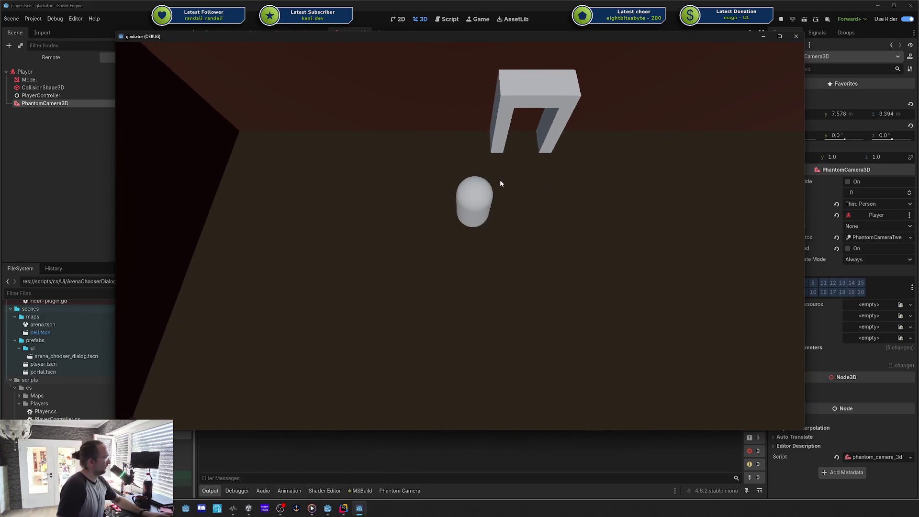
pyautogui.press('w')
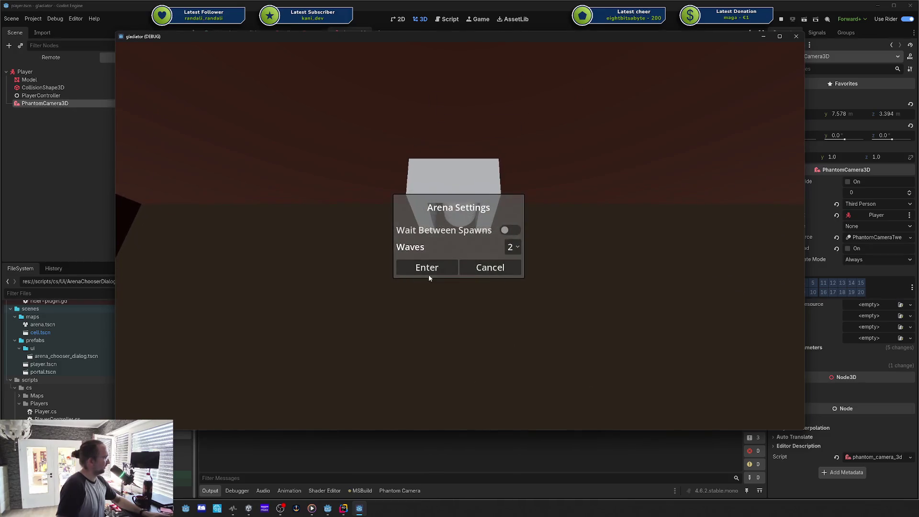
pyautogui.click(428, 276)
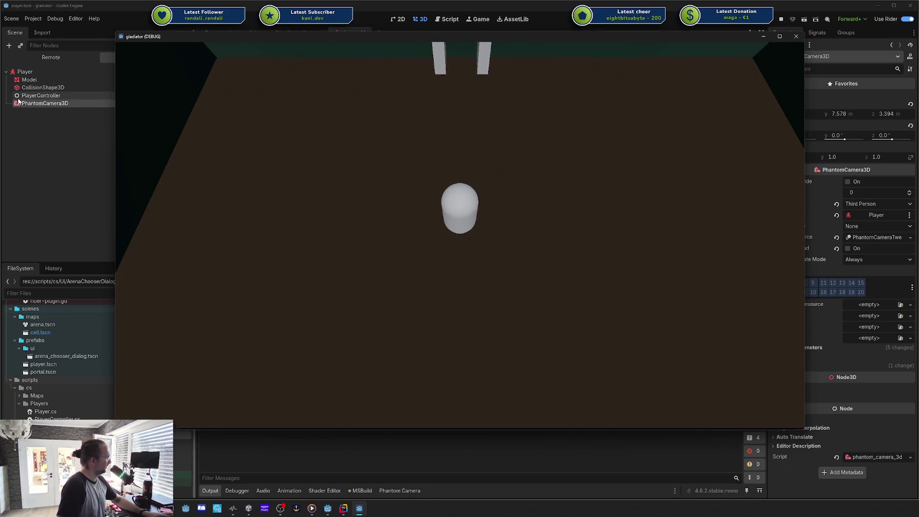
pyautogui.click(796, 37)
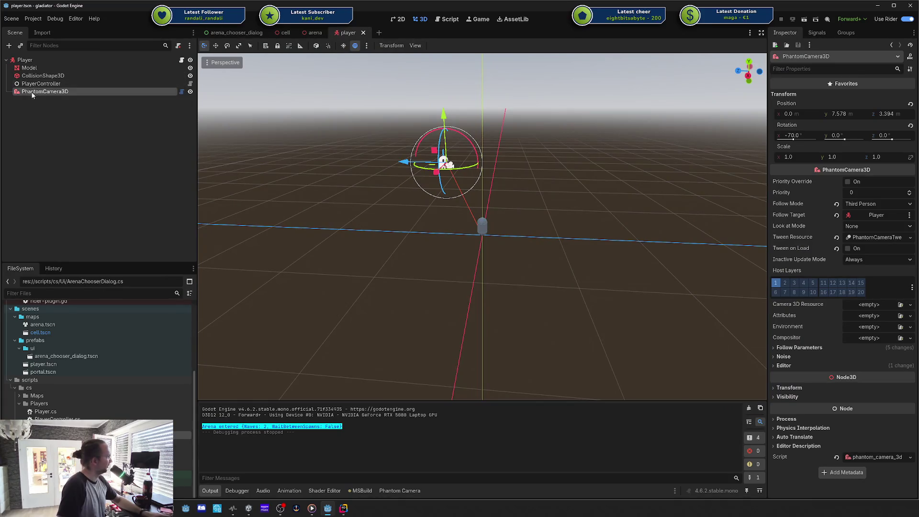
# - Move PhantomCamera3D under Player, between Model and CollisionShape3D
pyautogui.moveTo(29, 93); pyautogui.dragTo(42, 68)
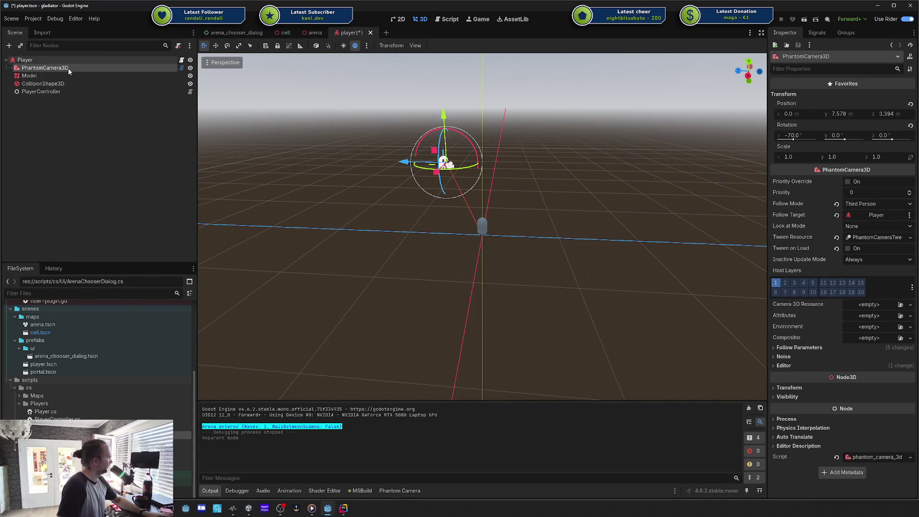
pyautogui.click(64, 122)
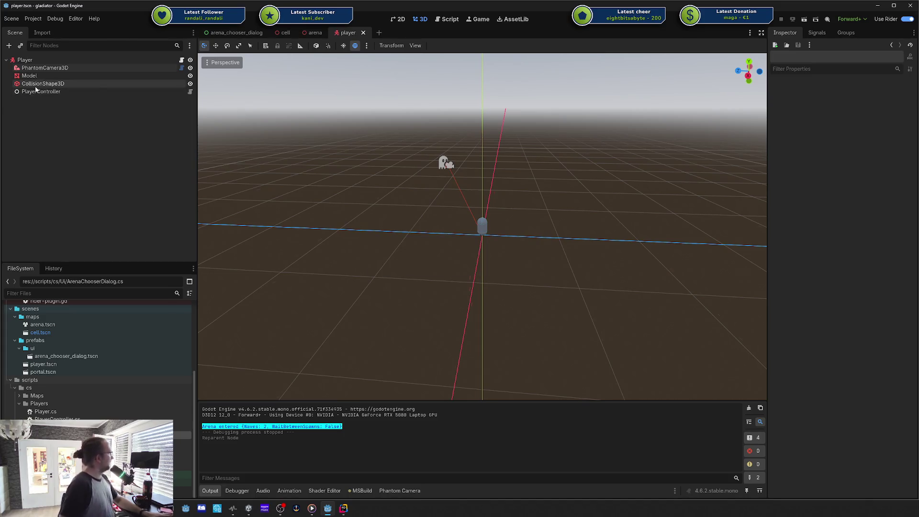
pyautogui.moveTo(42, 67); pyautogui.dragTo(38, 82)
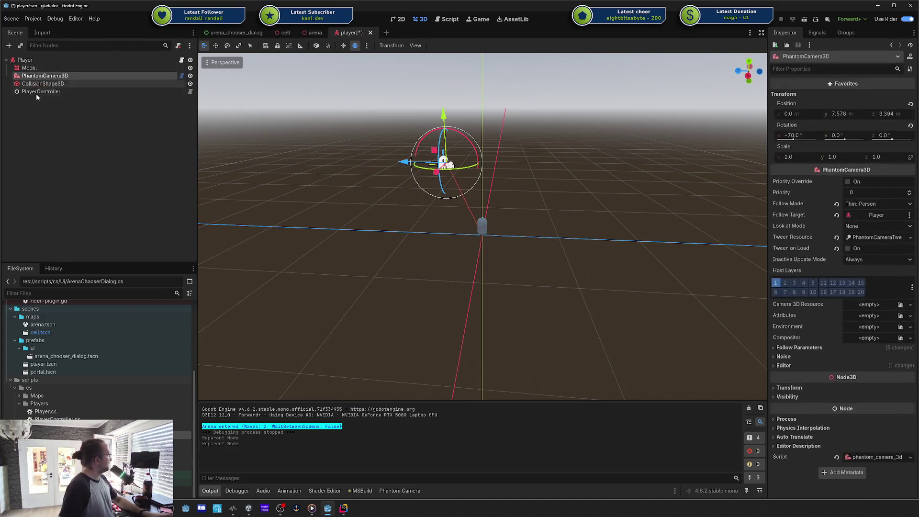
pyautogui.click(40, 129)
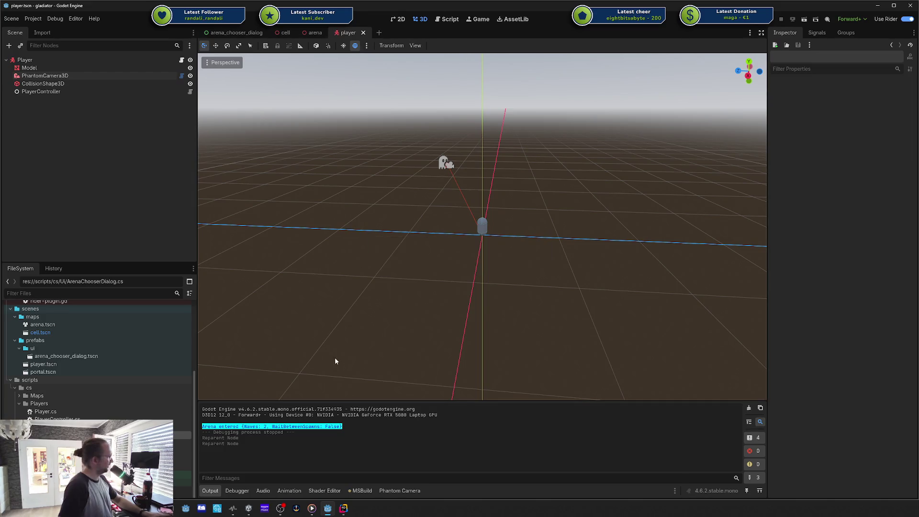
# - In Rider, include all three modified scene files in the commit and begin the message
pyautogui.click(344, 508)
pyautogui.click(31, 48)
pyautogui.click(169, 373)
pyautogui.write('Moved Play')
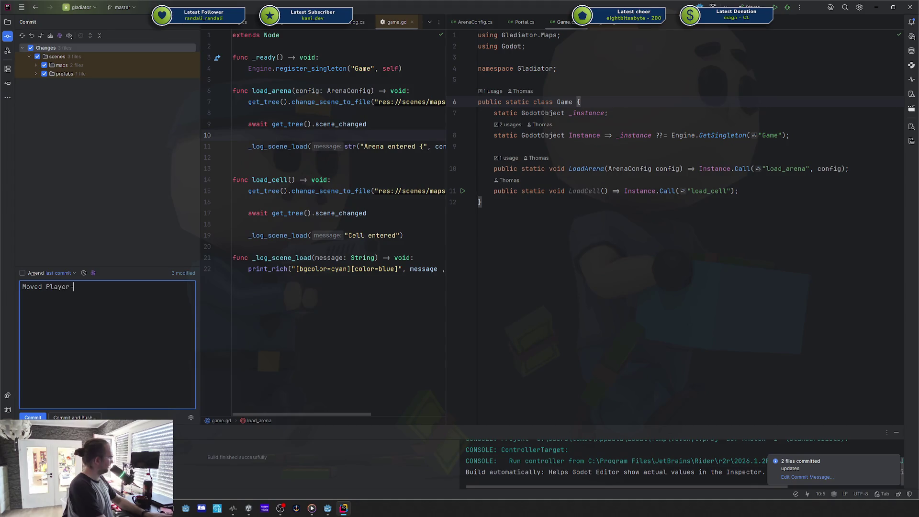
# - Finish the message 'Moved Playercam -> Player', commit the three files, and return to Codecks
pyautogui.write('er')
pyautogui.hotkey('ctrl', 'Return')
pyautogui.hotkey('alt', 'Tab')
pyautogui.hotkey('alt', 'Tab')
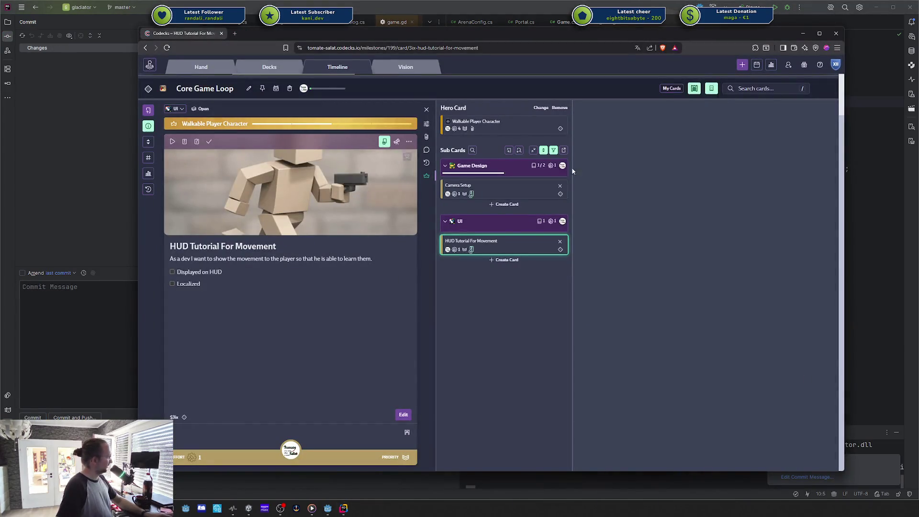
# - Tick Follows Player and Daming on Camera Setup, mark it done, and return to Core Game Loop
pyautogui.click(491, 192)
pyautogui.click(199, 280)
pyautogui.click(188, 293)
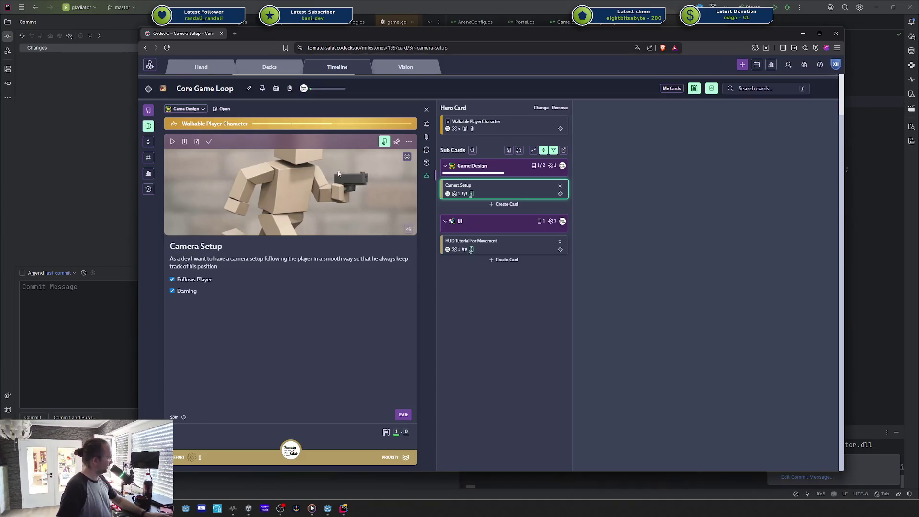
pyautogui.click(208, 141)
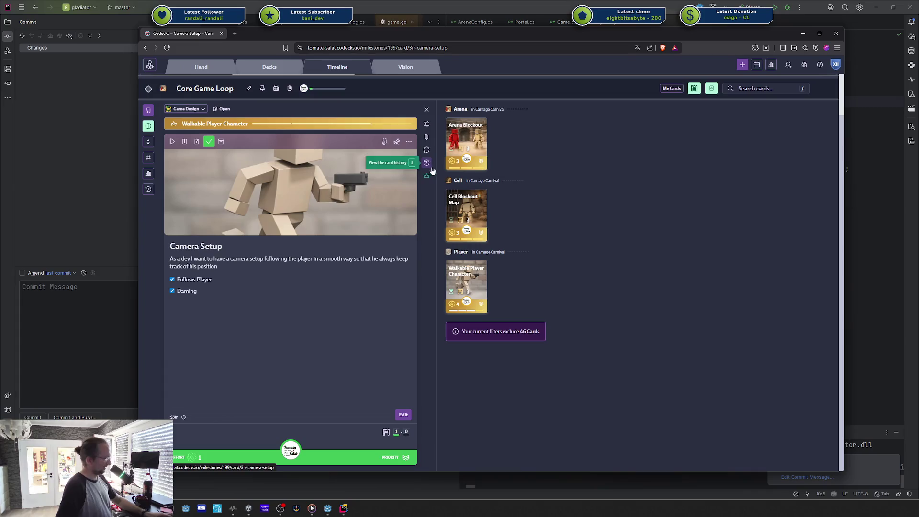
pyautogui.press('Escape')
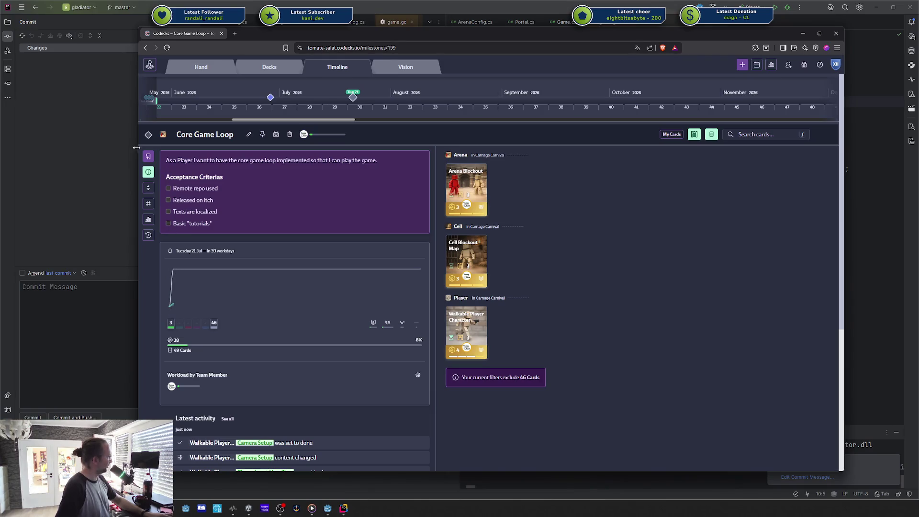
# - Review the milestone's workload and burndown metrics, then open the Walkable Player Character card
pyautogui.click(149, 222)
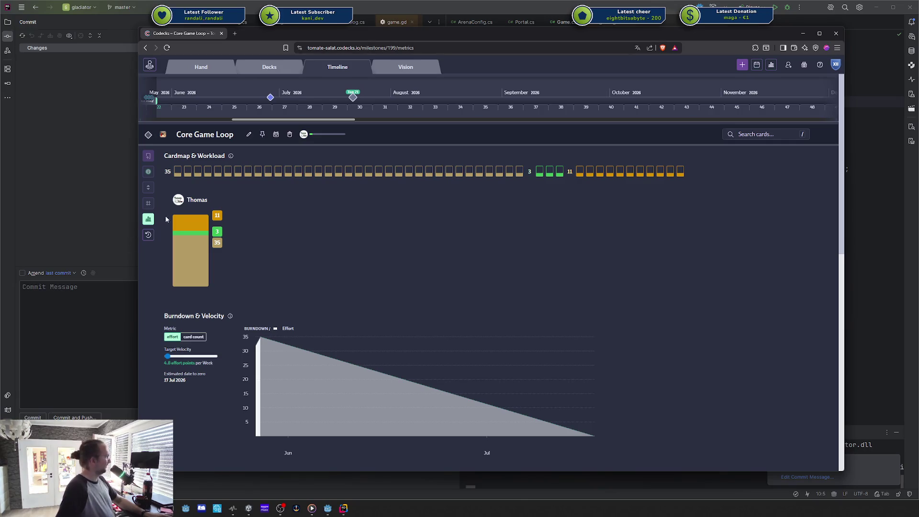
pyautogui.moveTo(216, 232)
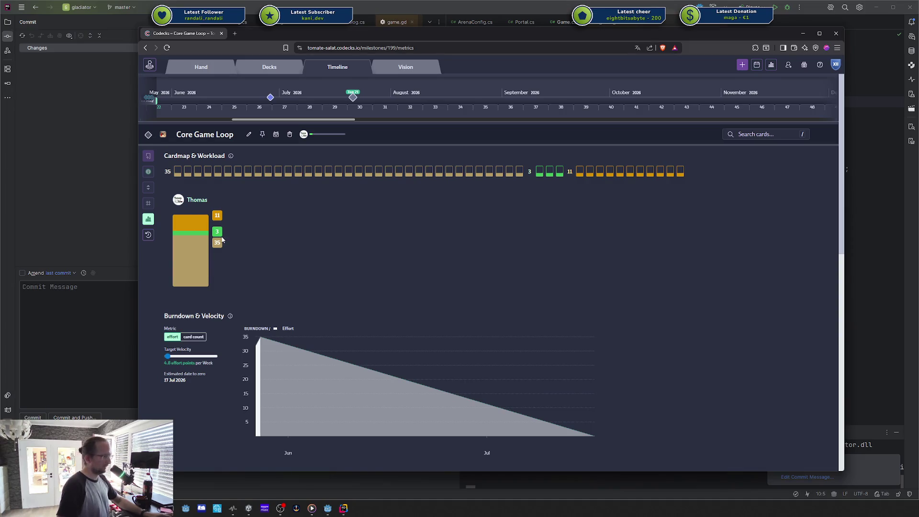
pyautogui.click(148, 218)
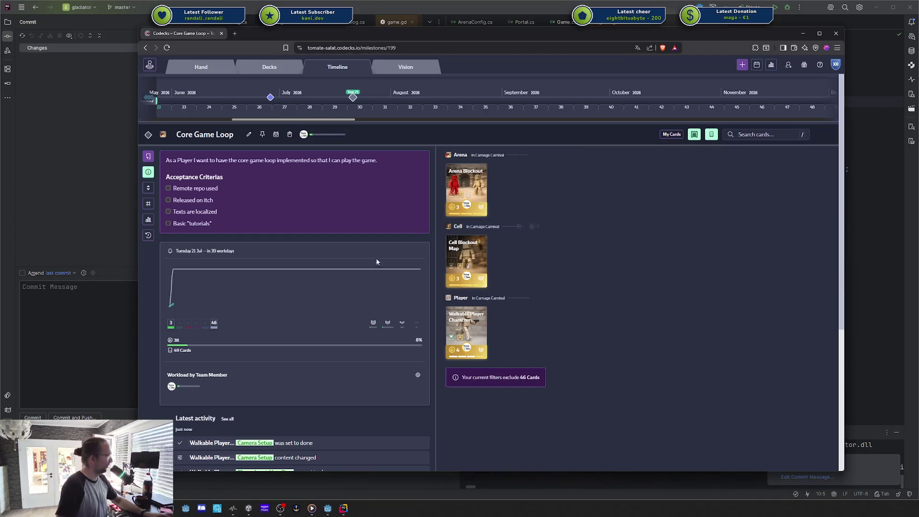
pyautogui.click(463, 333)
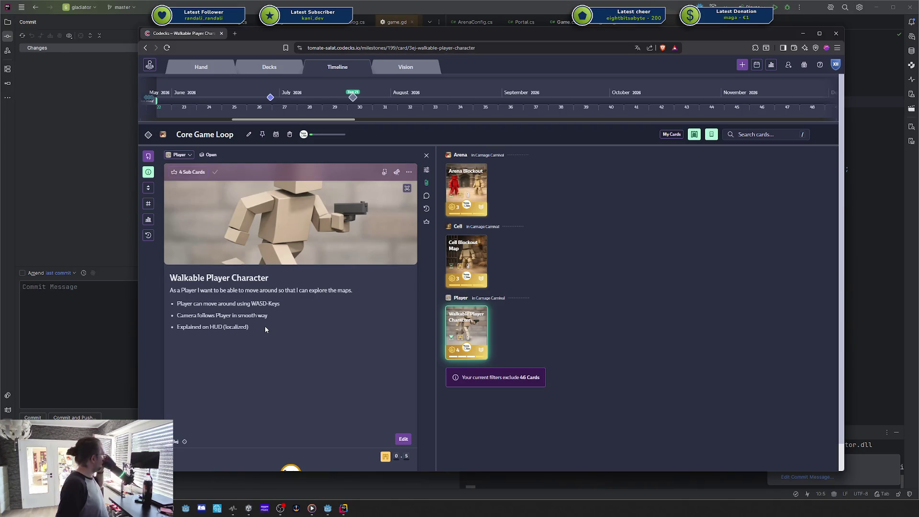
# - Open the HUD Tutorial For Movement sub card and mark it started
pyautogui.click(426, 221)
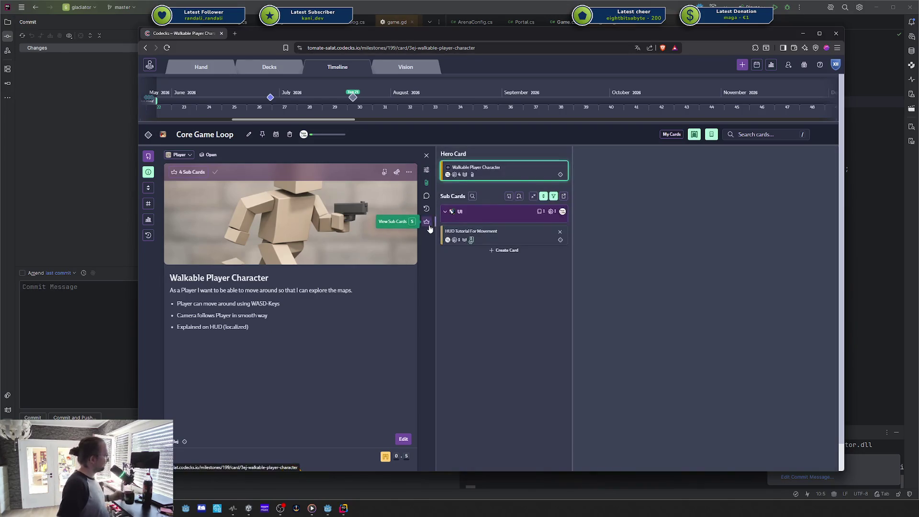
pyautogui.click(501, 239)
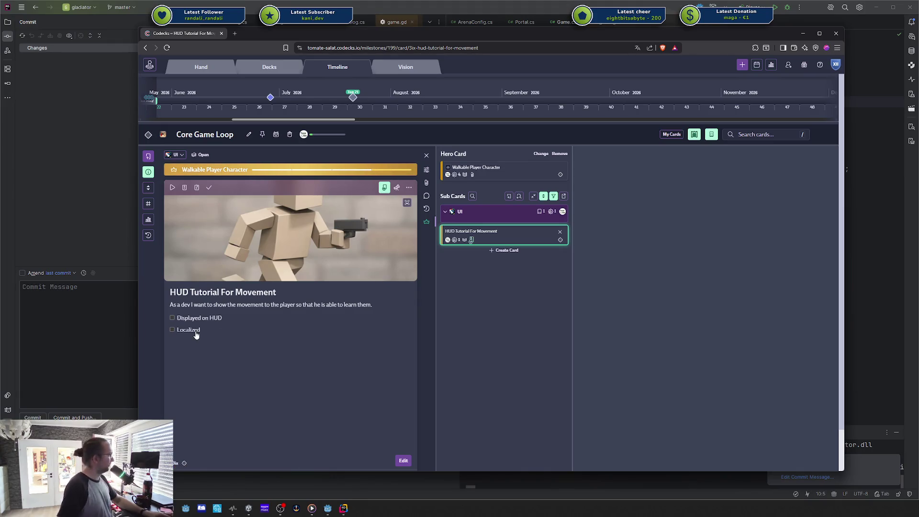
pyautogui.scroll(-1, 521, 294)
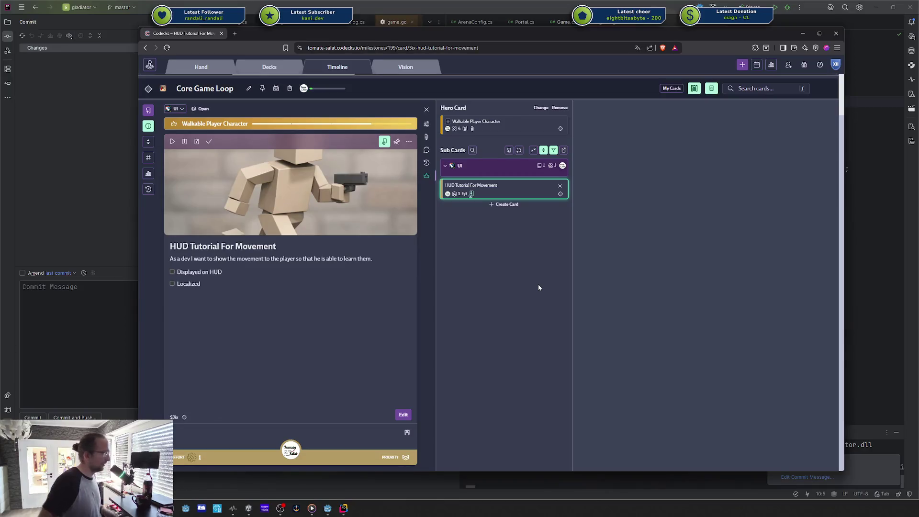
pyautogui.click(173, 142)
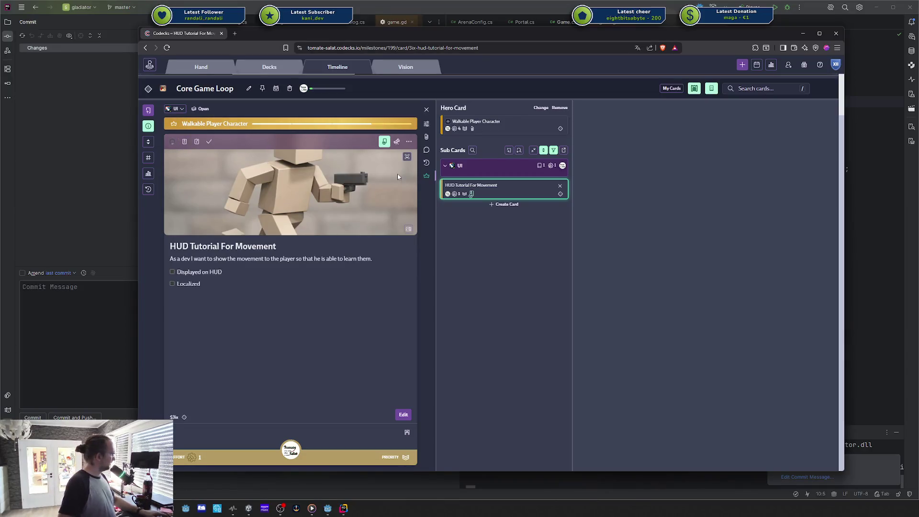
# - Show all milestone cards on the board with the filter off, then switch to Rider
pyautogui.click(631, 261)
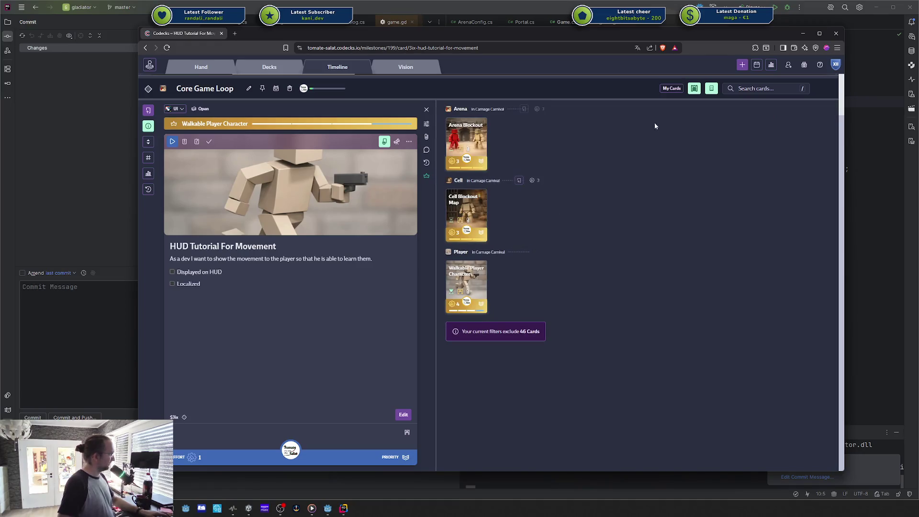
pyautogui.click(694, 92)
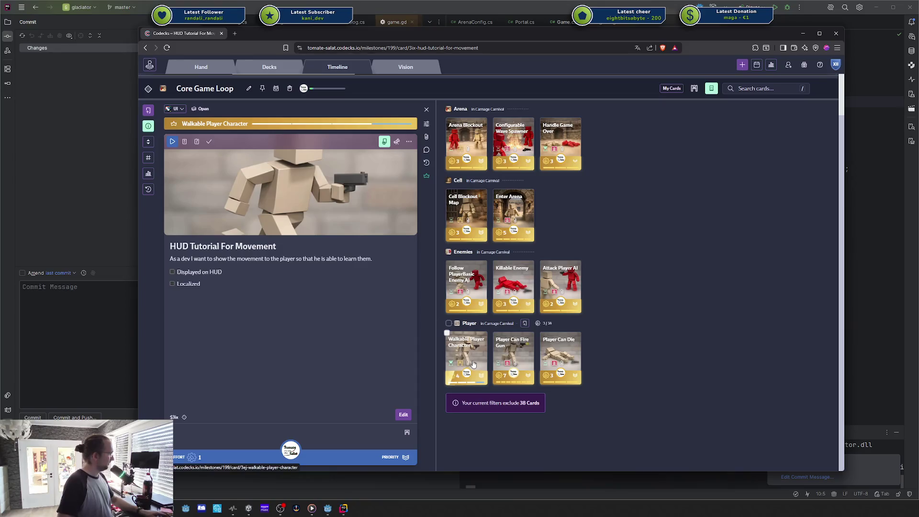
pyautogui.click(802, 33)
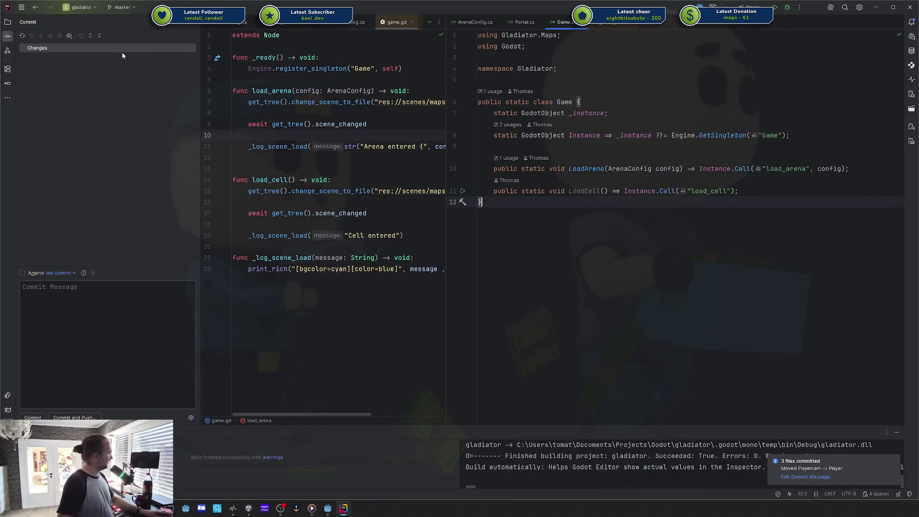
# - Switch from Rider back to the Godot editor showing the player scene
pyautogui.hotkey('alt', 'Tab')
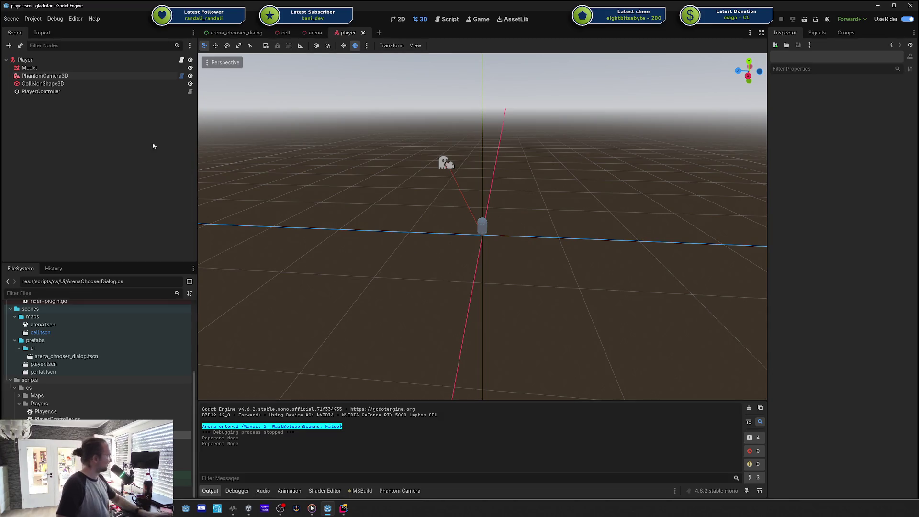
# - Switch to the cell scene and collapse the addons and maps folders in FileSystem
pyautogui.click(285, 32)
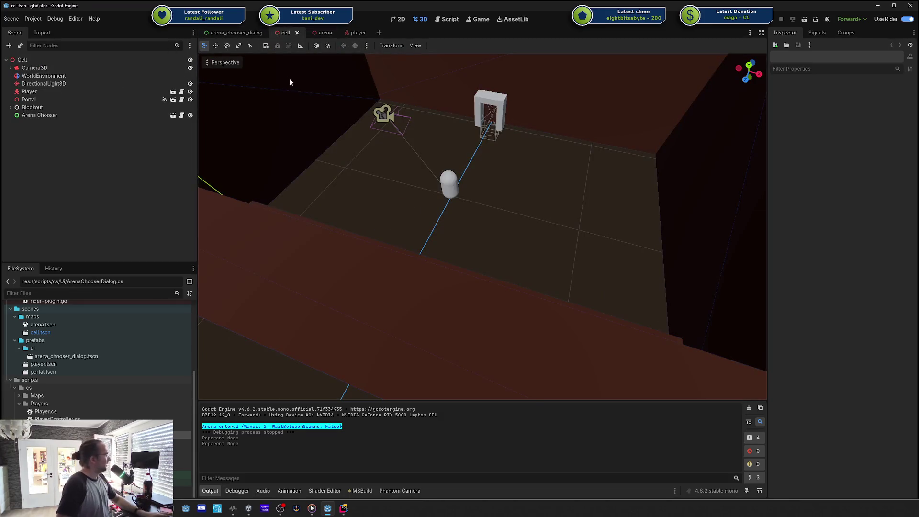
pyautogui.scroll(-3, 339, 83)
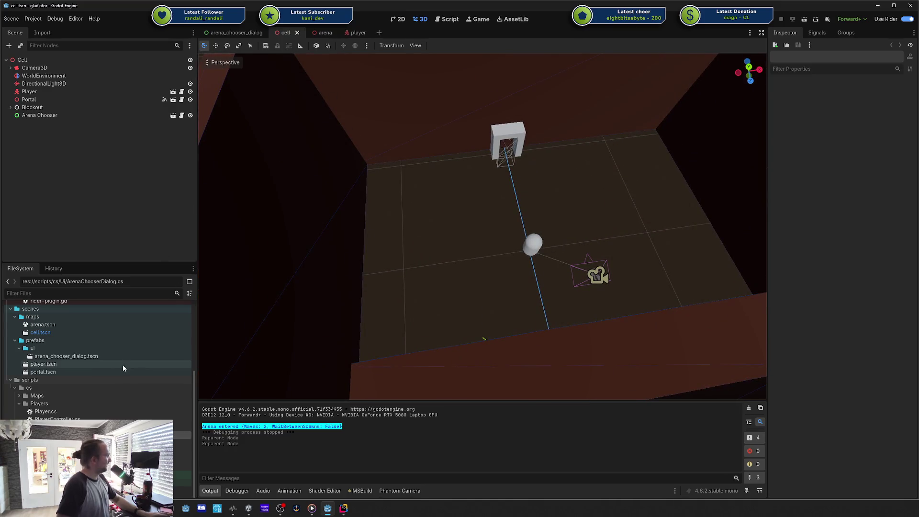
pyautogui.scroll(5, 91, 408)
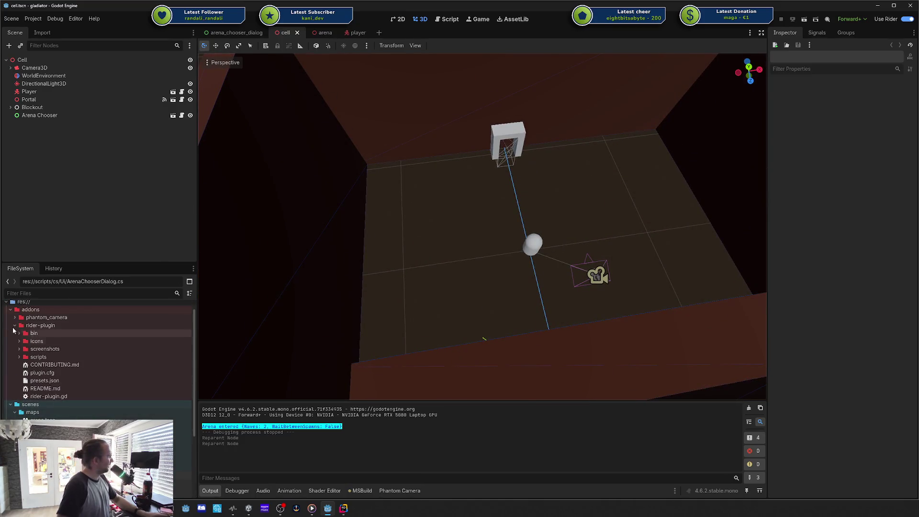
pyautogui.click(10, 309)
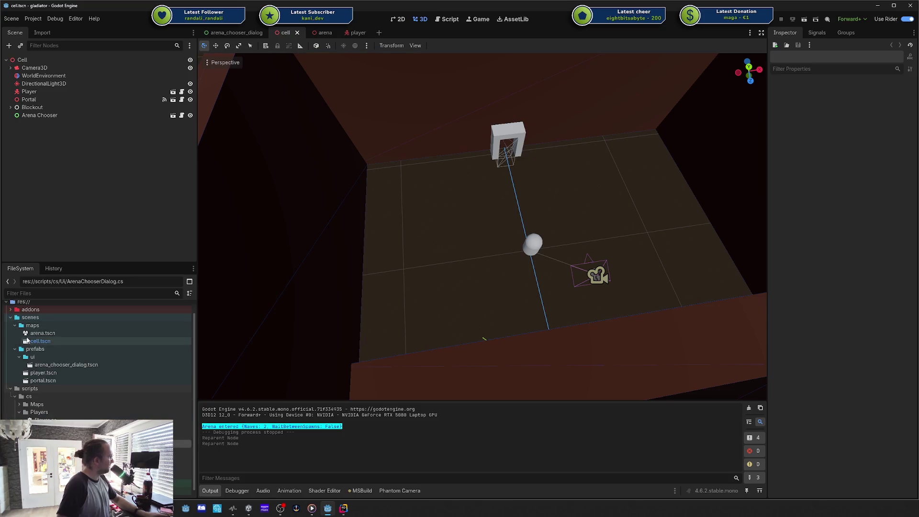
pyautogui.click(16, 326)
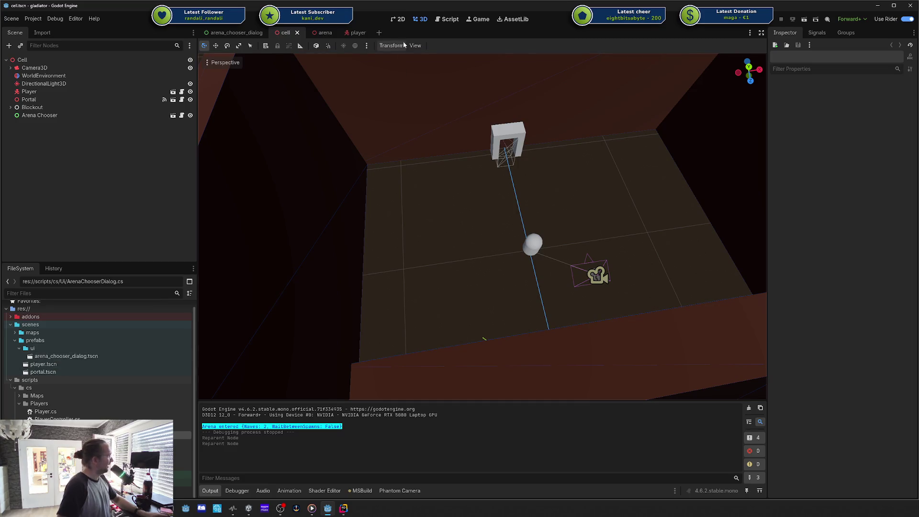
# - Move to the 2D workspace, back out of Add Child Node, and start a new empty scene
pyautogui.click(400, 20)
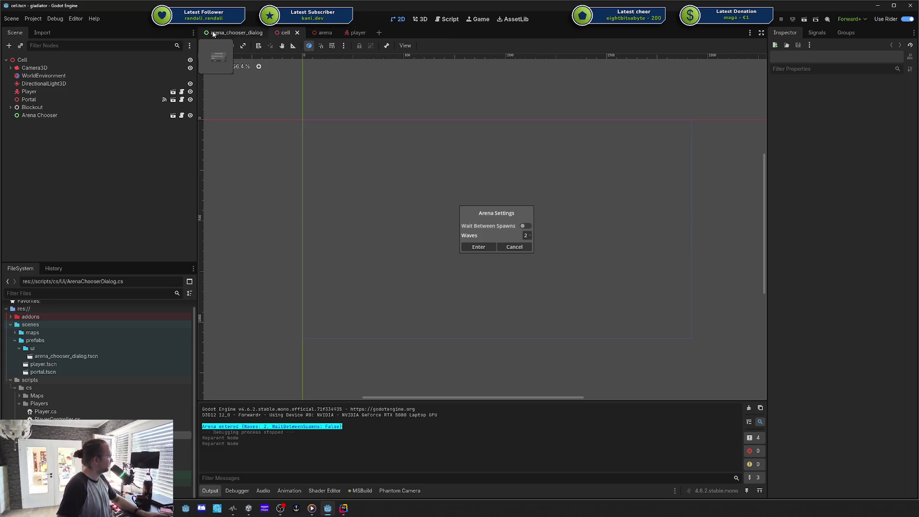
pyautogui.click(9, 45)
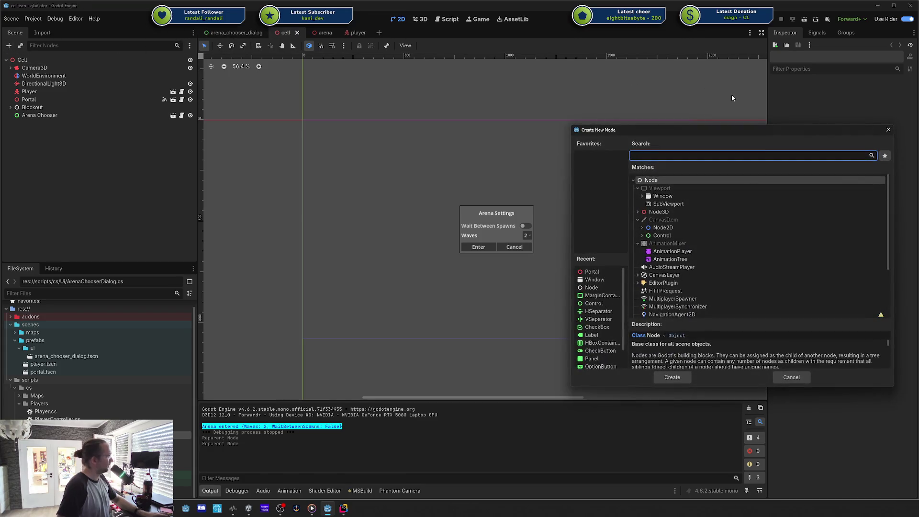
pyautogui.press('Escape')
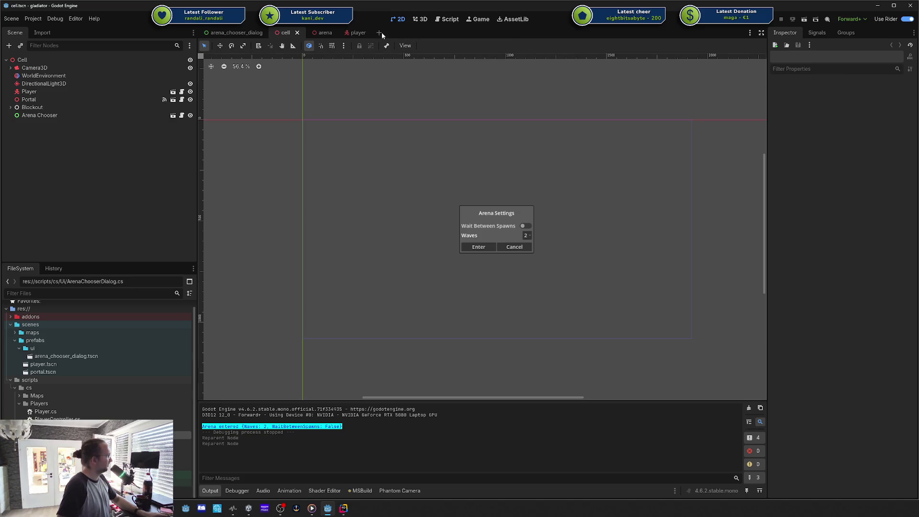
pyautogui.click(380, 32)
# - Make a Control node the new scene's root and frame its rectangle at about 75% zoom
pyautogui.click(100, 95)
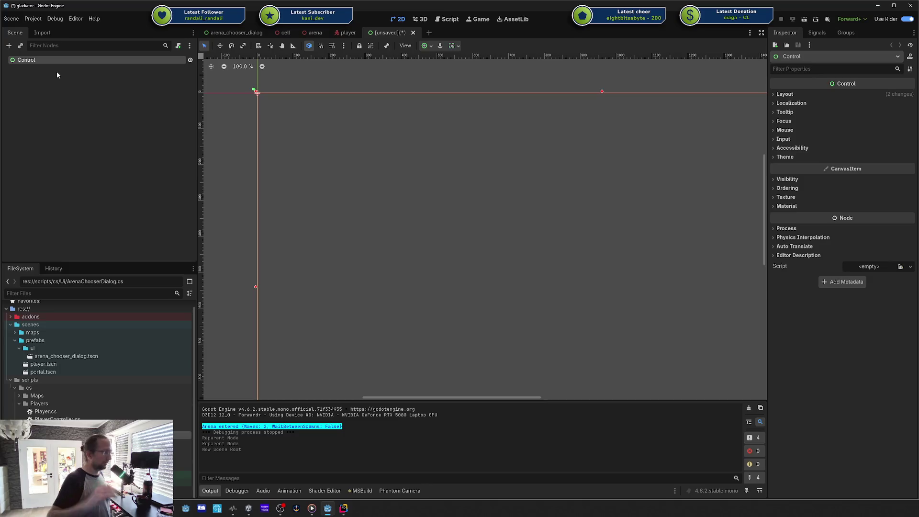
pyautogui.scroll(-5, 517, 203)
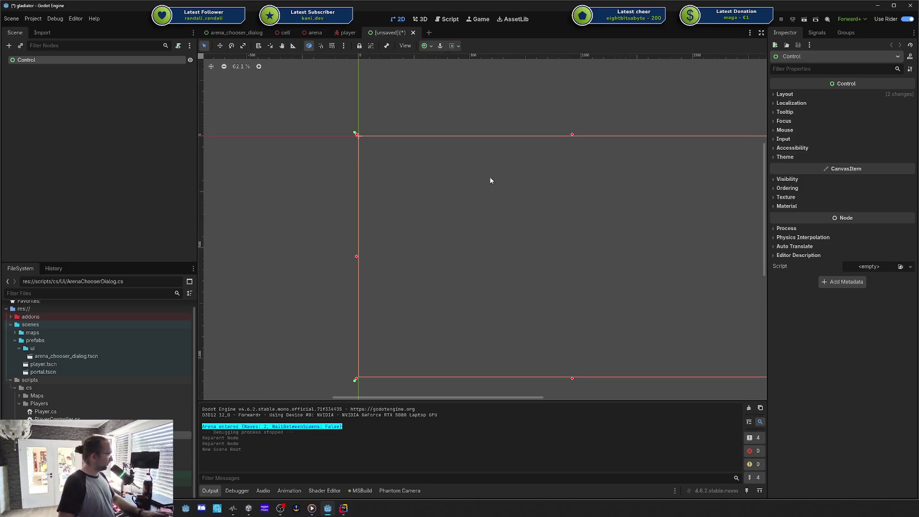
pyautogui.moveTo(508, 192); pyautogui.dragTo(412, 158)
pyautogui.scroll(1, 469, 167)
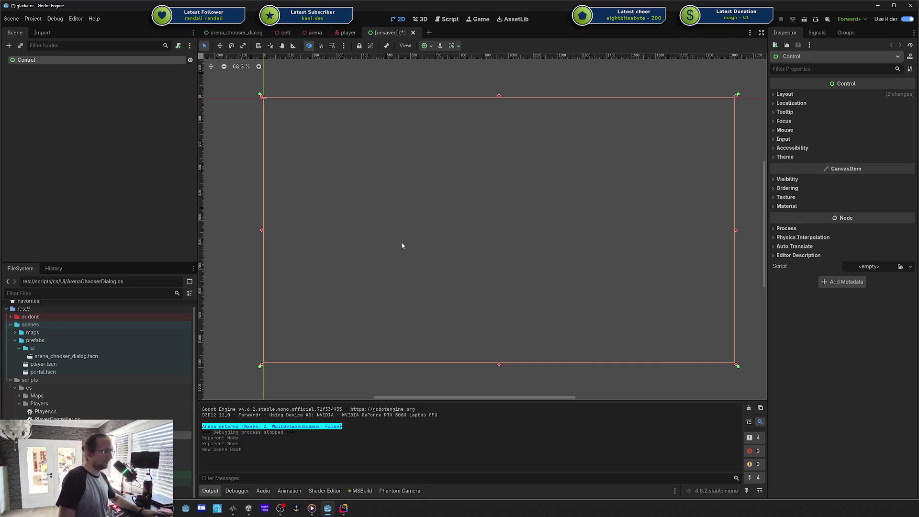
pyautogui.scroll(2, 421, 203)
pyautogui.scroll(-1, 420, 203)
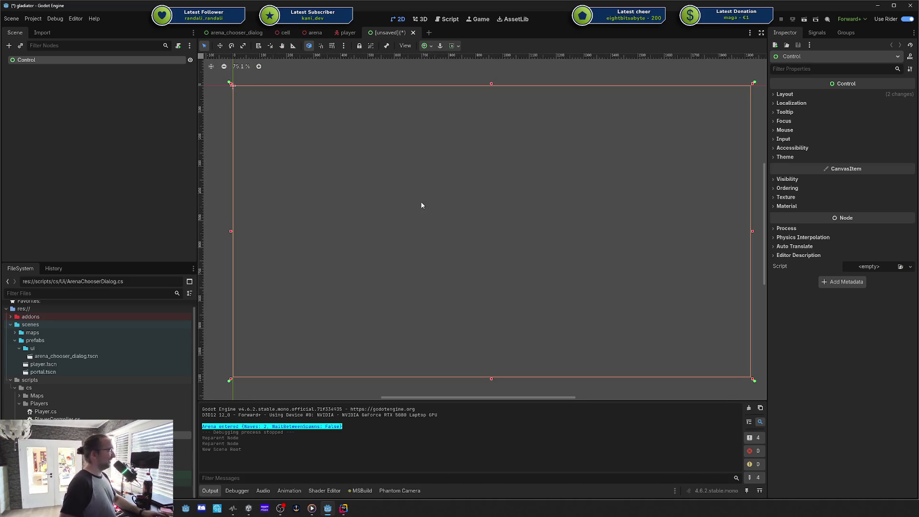
pyautogui.moveTo(421, 205); pyautogui.dragTo(418, 202)
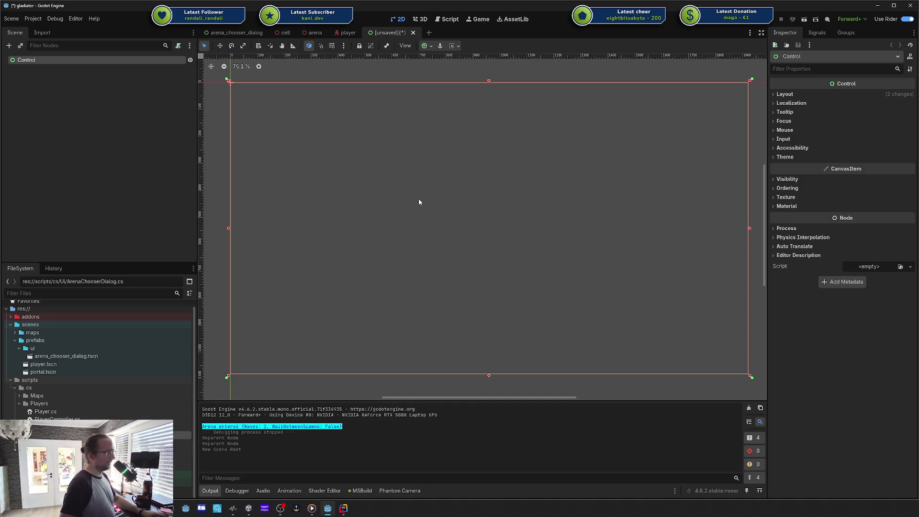
# - Rename the Control root node to Hud
pyautogui.doubleClick(41, 59)
pyautogui.write('HUD')
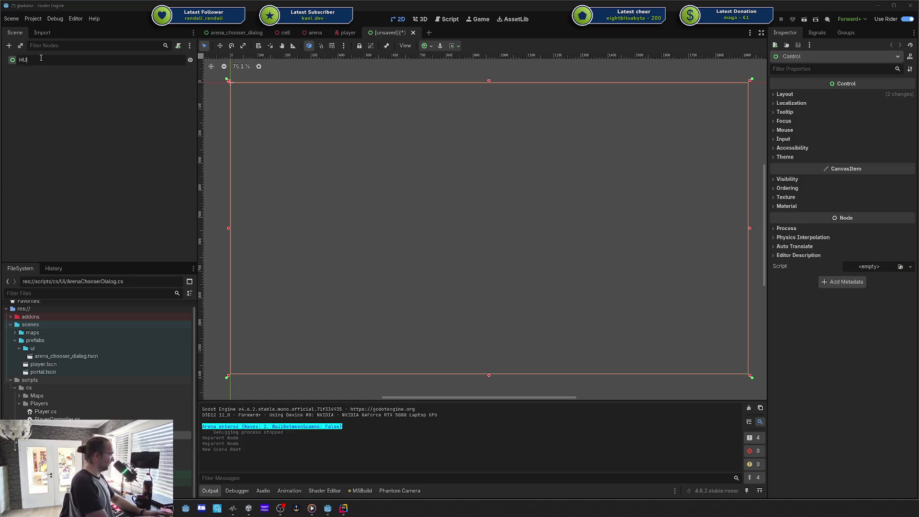
pyautogui.press('Return')
pyautogui.hotkey('ctrl', 's')
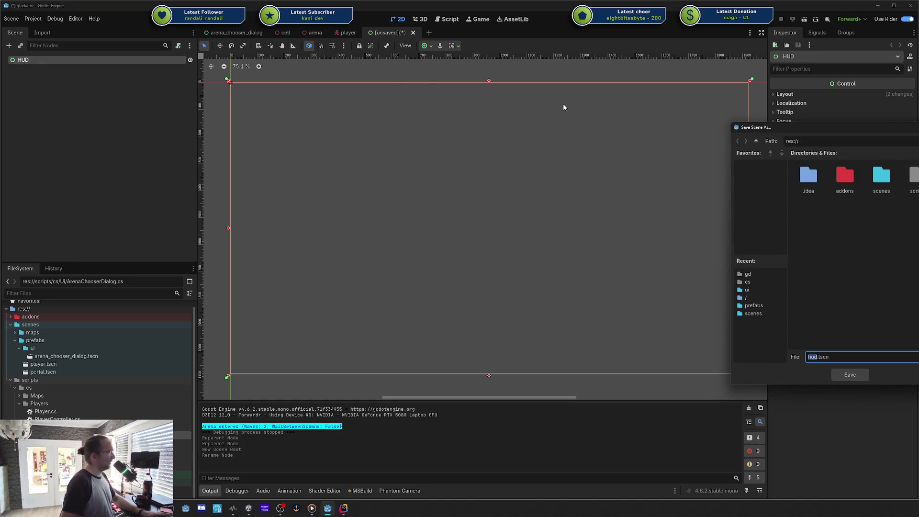
pyautogui.press('Escape')
pyautogui.doubleClick(46, 60)
pyautogui.write('Hud')
pyautogui.press('Return')
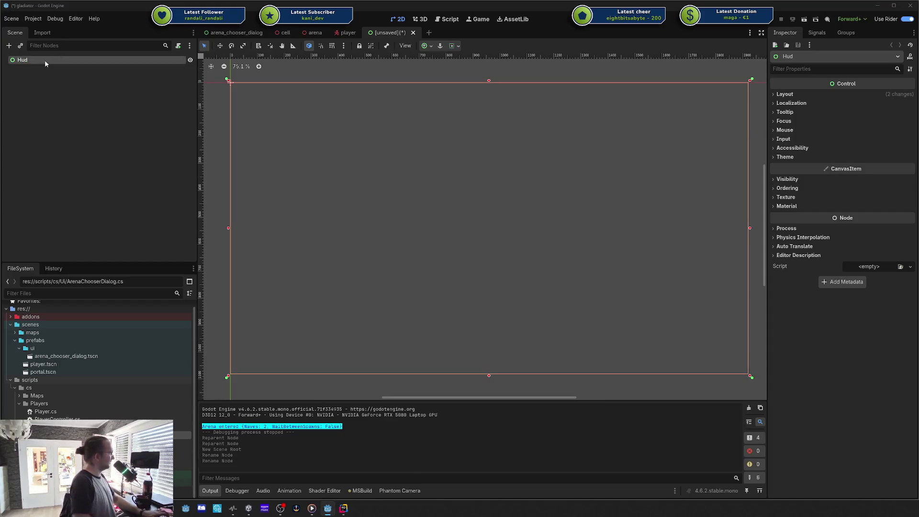
# - Save the scene as hud.tscn in the scenes/prefabs/ui folder
pyautogui.hotkey('ctrl', 's')
pyautogui.moveTo(862, 123); pyautogui.dragTo(463, 118)
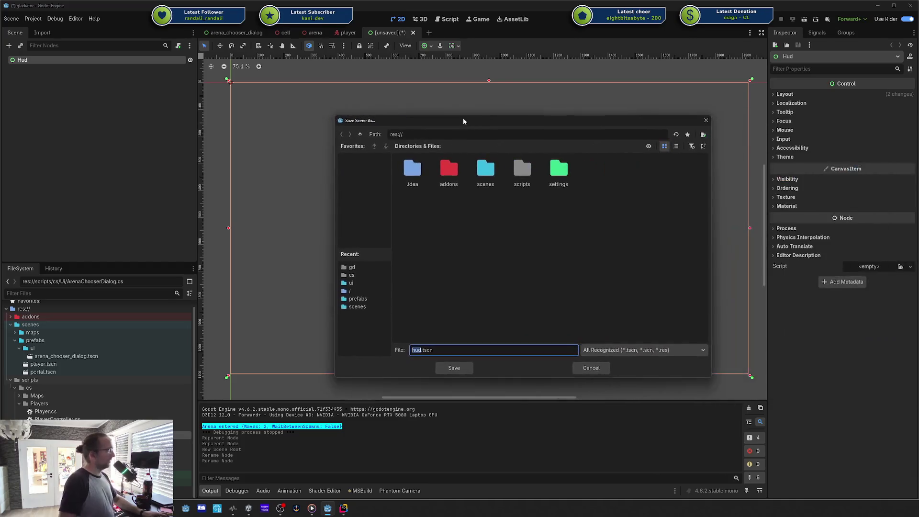
pyautogui.doubleClick(477, 173)
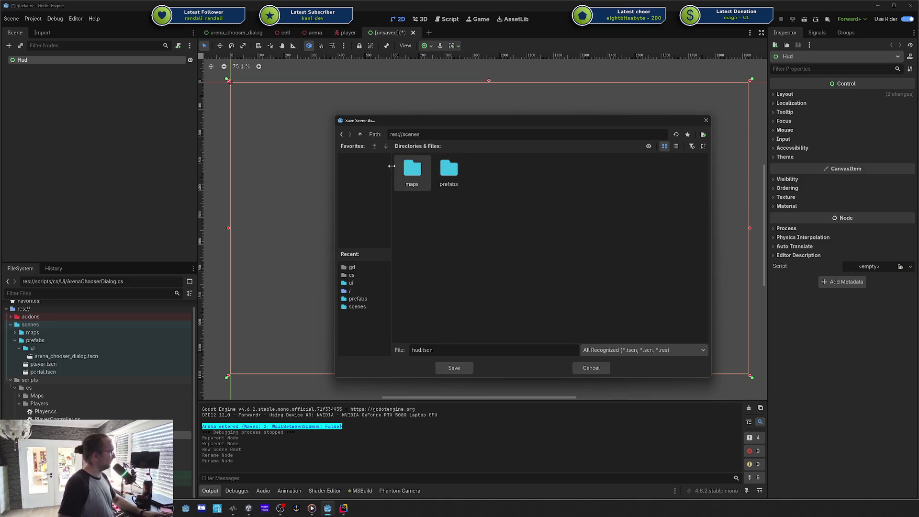
pyautogui.doubleClick(443, 166)
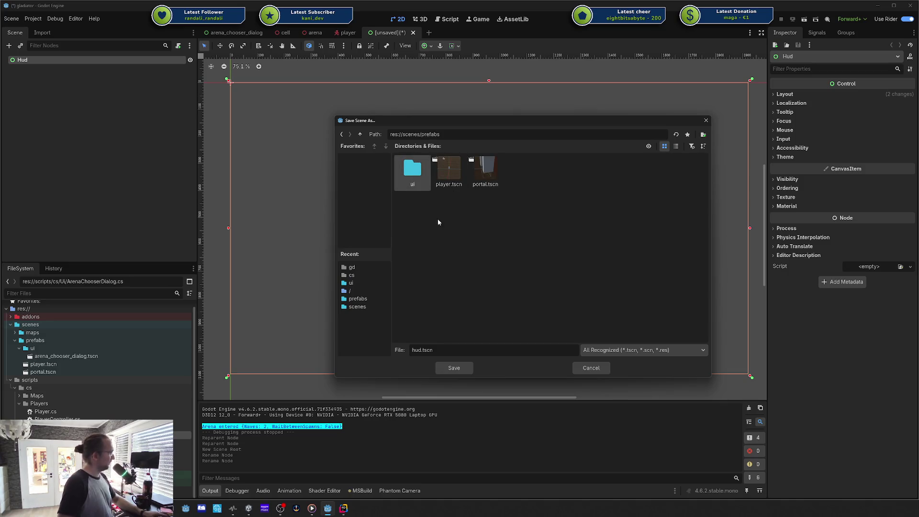
pyautogui.doubleClick(421, 175)
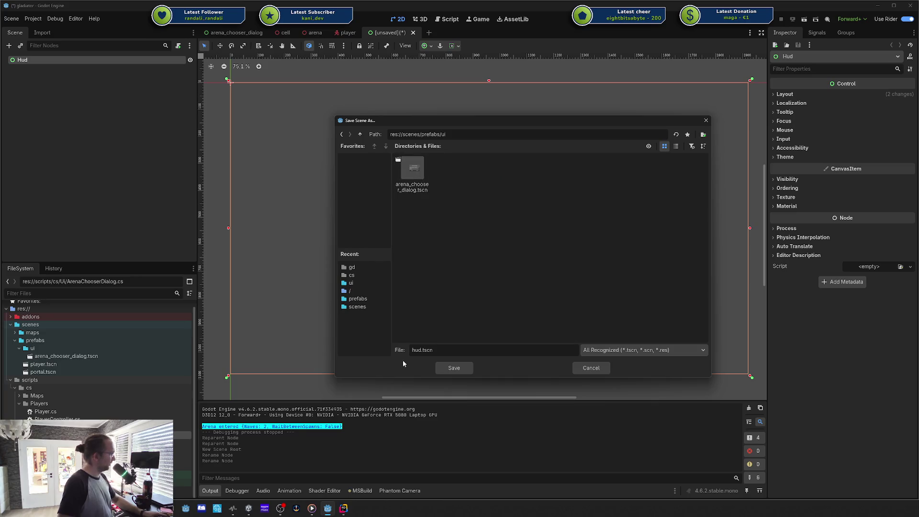
pyautogui.click(455, 368)
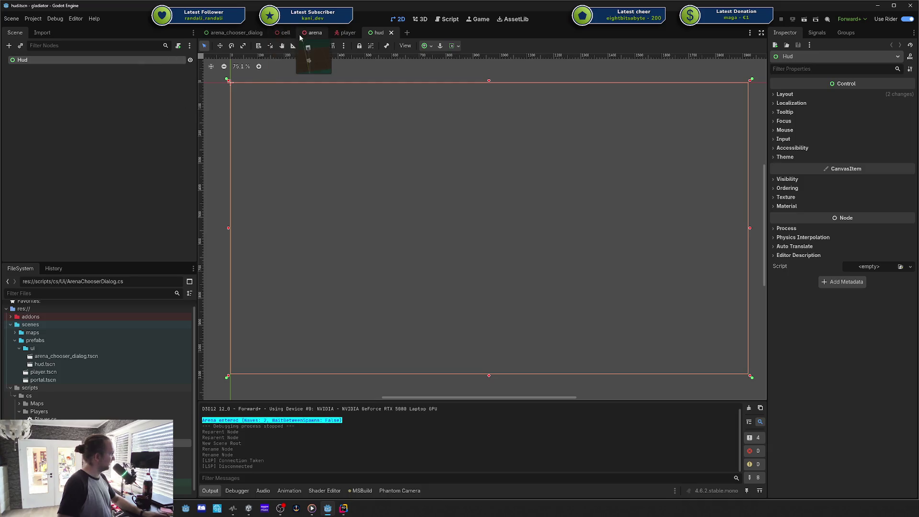
pyautogui.click(126, 124)
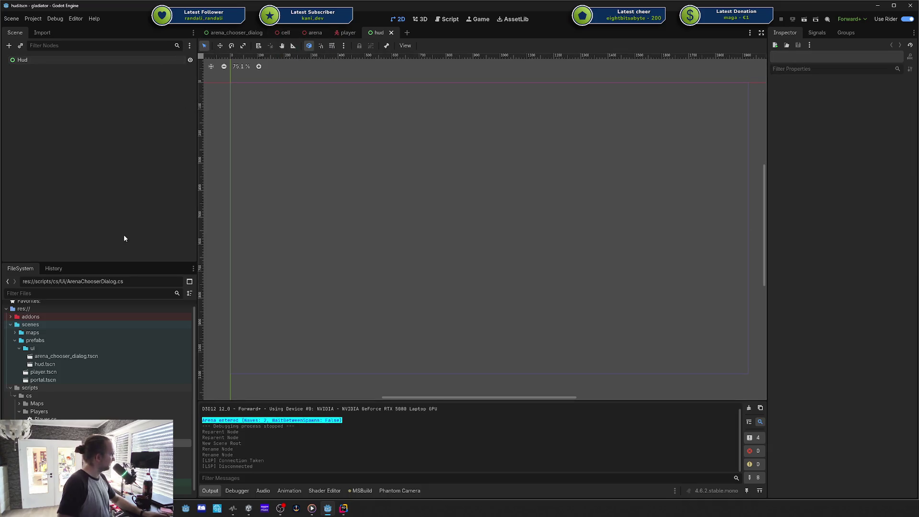
# - Add a RichTextLabel child under Hud by searching 'rich' in Create New Node
pyautogui.rightClick(21, 59)
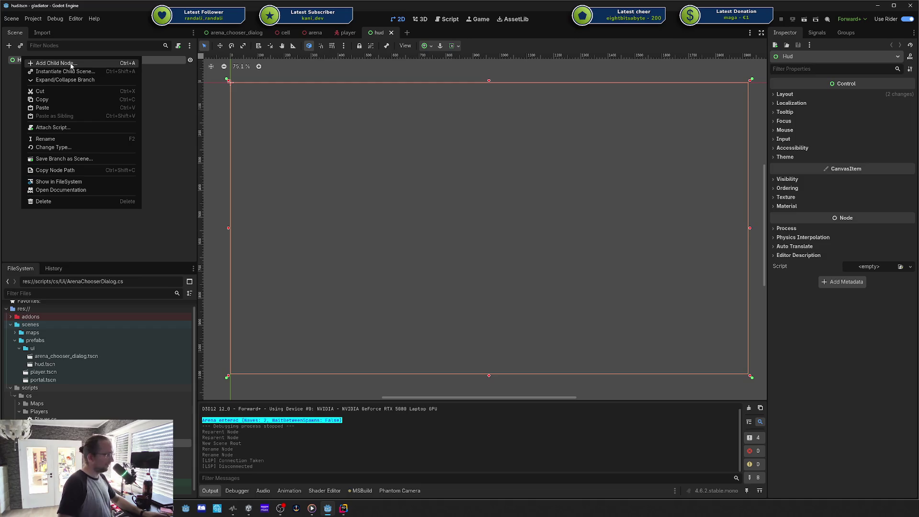
pyautogui.click(169, 118)
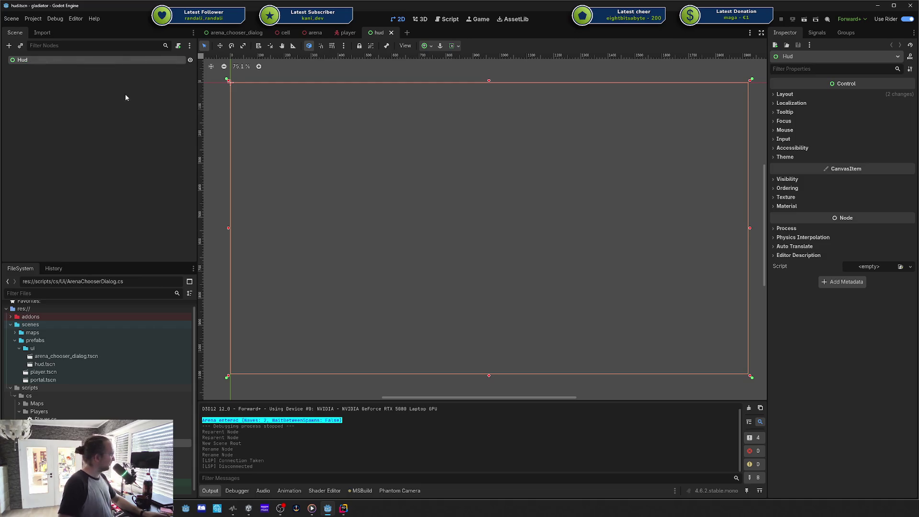
pyautogui.hotkey('ctrl', 'a')
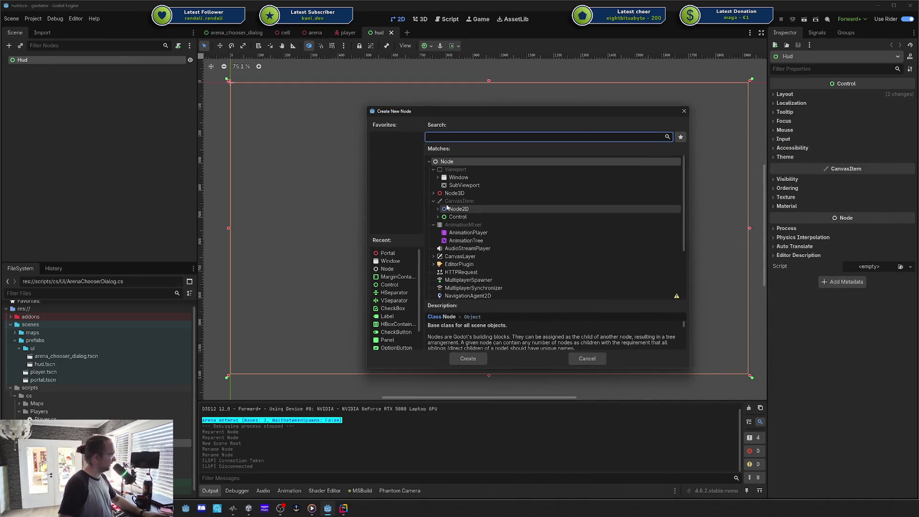
pyautogui.write('lab')
pyautogui.press('BackSpace')
pyautogui.press('BackSpace')
pyautogui.press('BackSpace')
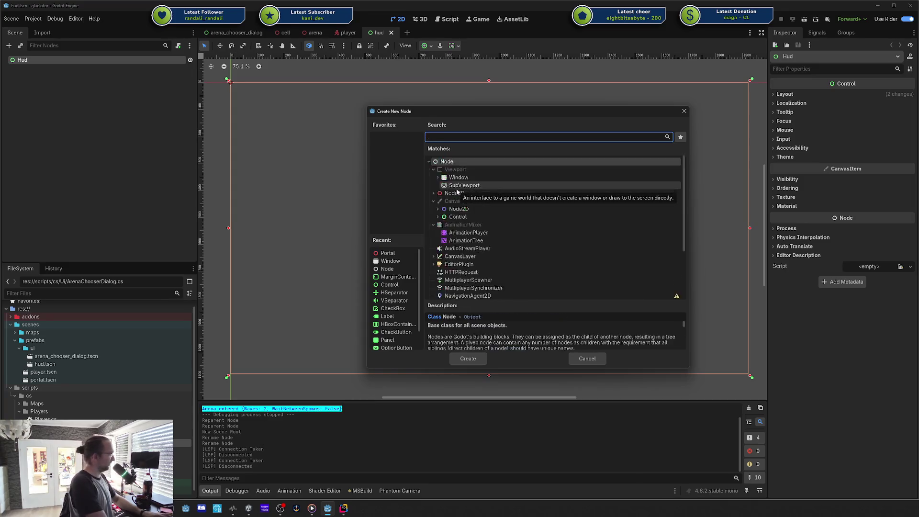
pyautogui.write('rich')
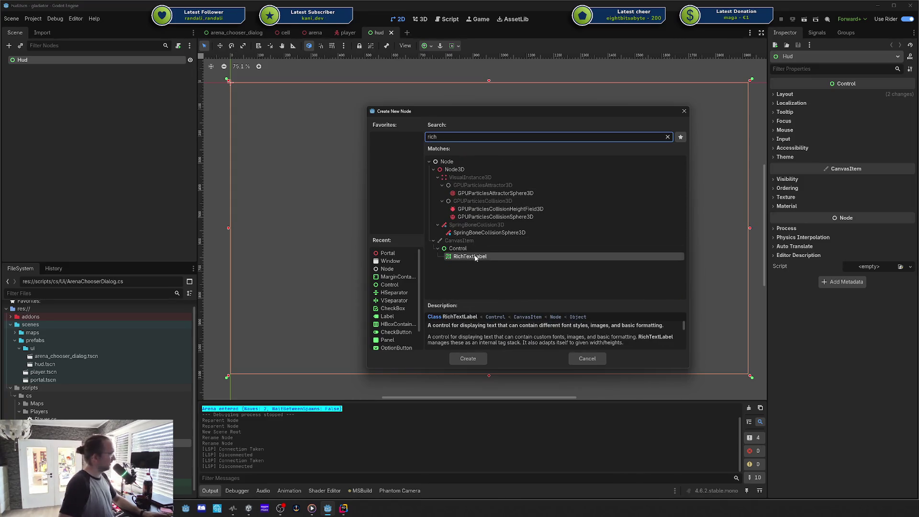
pyautogui.doubleClick(473, 257)
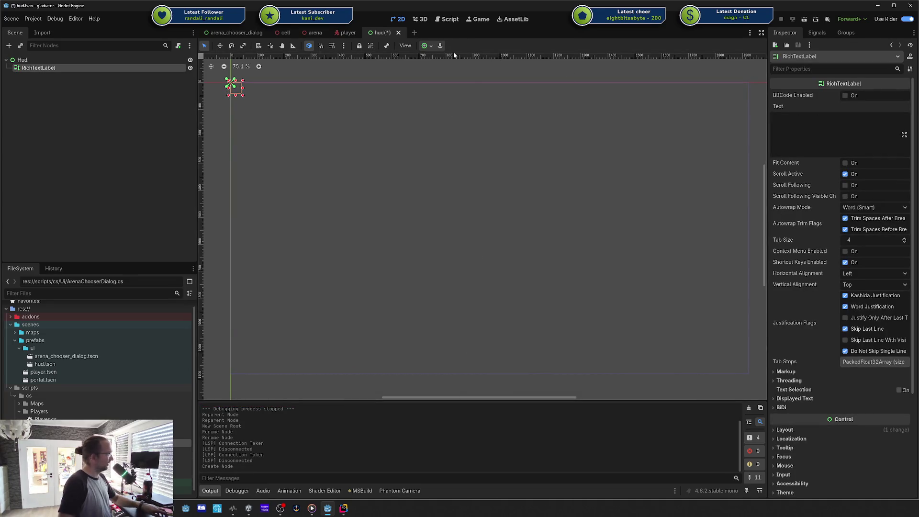
pyautogui.click(427, 46)
# - Anchor the label bottom-left, enable BBCode, and set its text to '[b]WASD[/b] - Move'
pyautogui.click(431, 98)
pyautogui.hscroll(-5, 396, 269)
pyautogui.scroll(-3, 396, 268)
pyautogui.scroll(2, 472, 259)
pyautogui.click(848, 148)
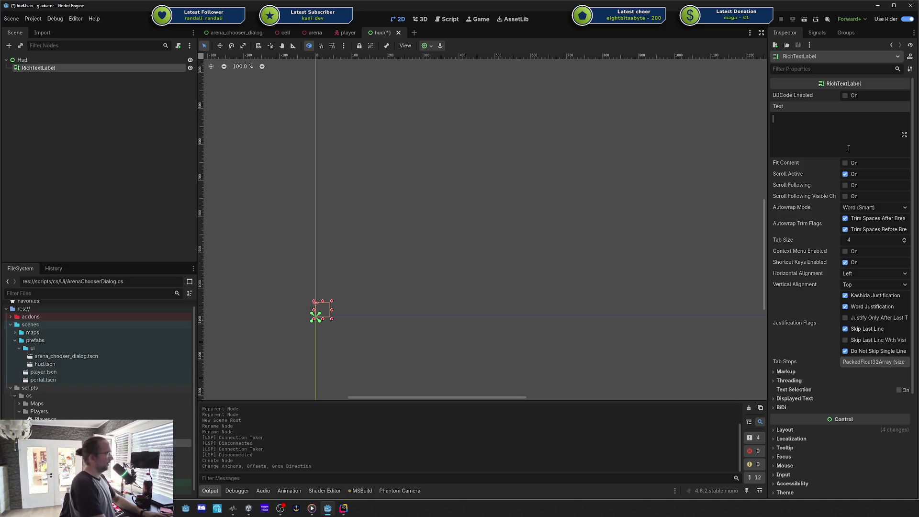
pyautogui.click(846, 96)
pyautogui.write('[b]W')
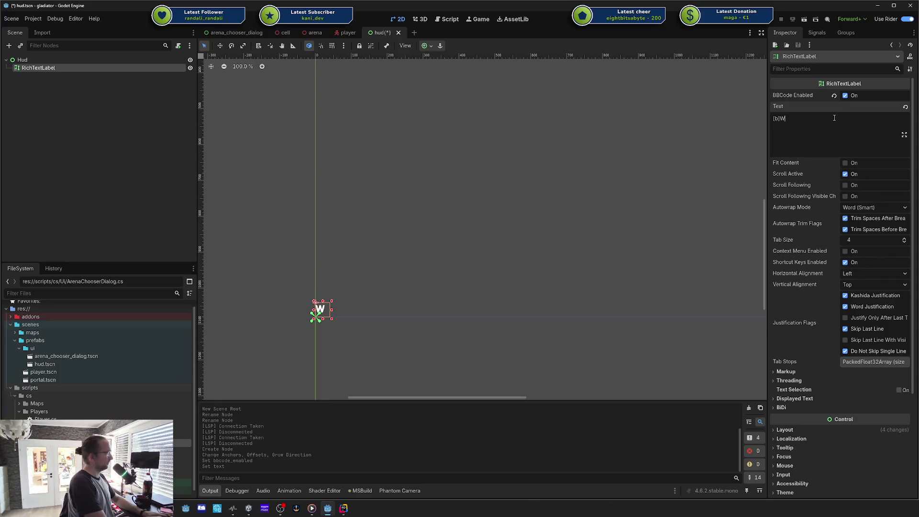
pyautogui.write('ASD]')
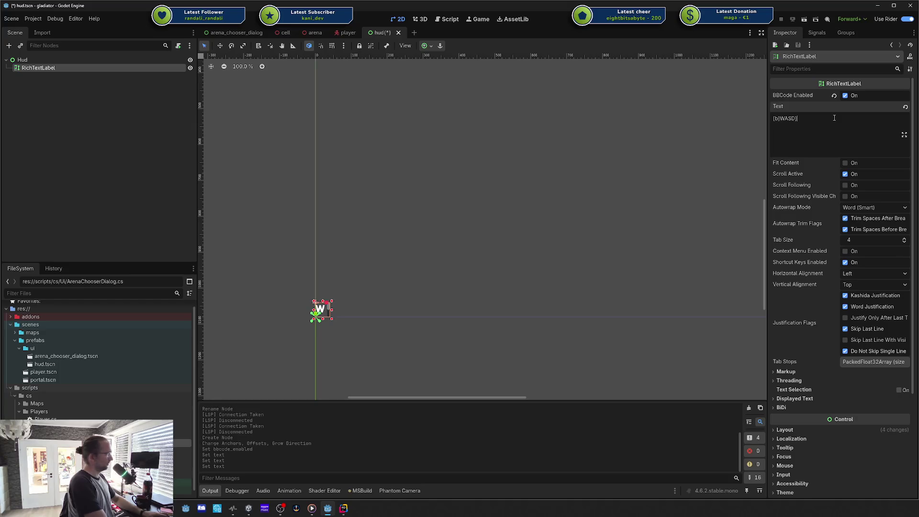
pyautogui.write('/b]')
pyautogui.write('ve')
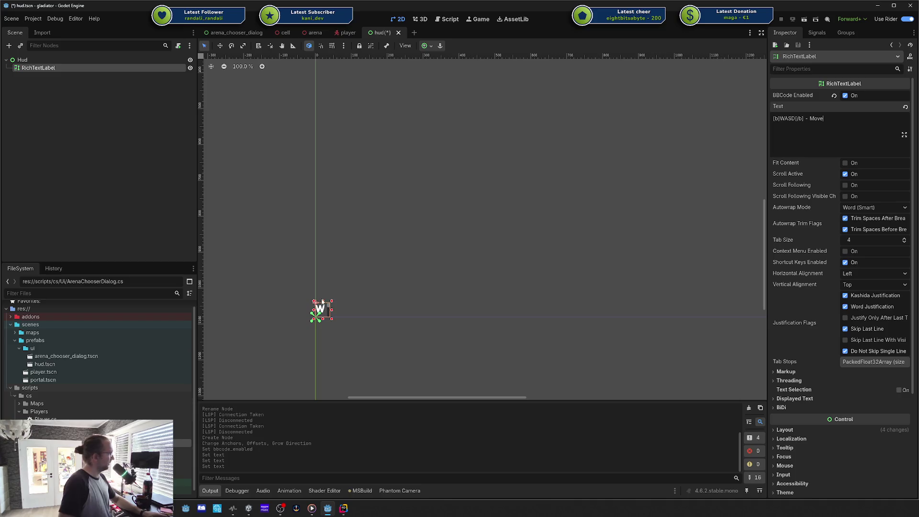
# - Enlarge the label and apply the Full Rect anchor preset
pyautogui.moveTo(333, 303)
pyautogui.mouseDown()
pyautogui.moveTo(468, 215)
pyautogui.moveTo(394, 271)
pyautogui.moveTo(452, 257)
pyautogui.mouseUp()
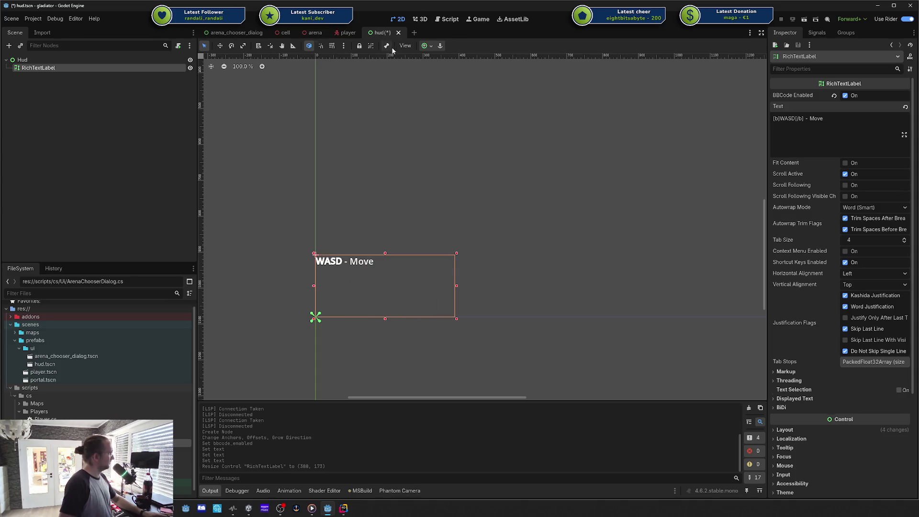
pyautogui.click(425, 46)
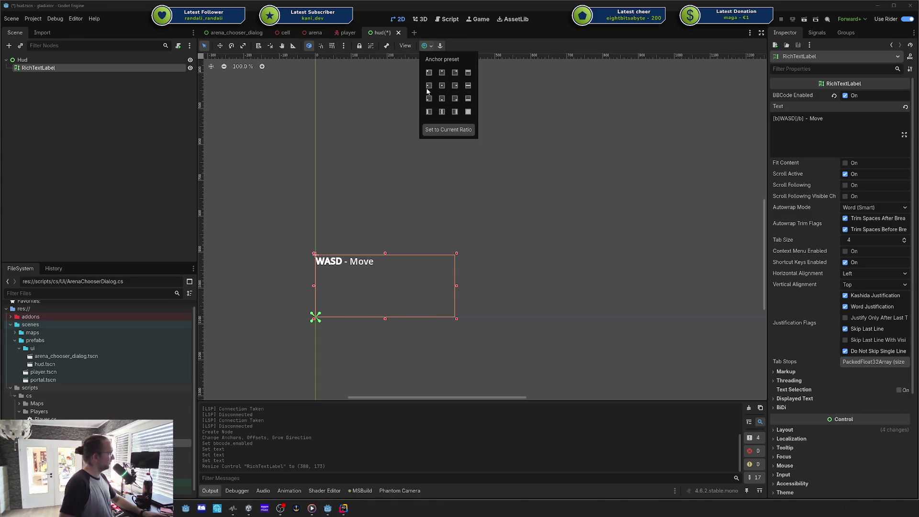
pyautogui.click(468, 112)
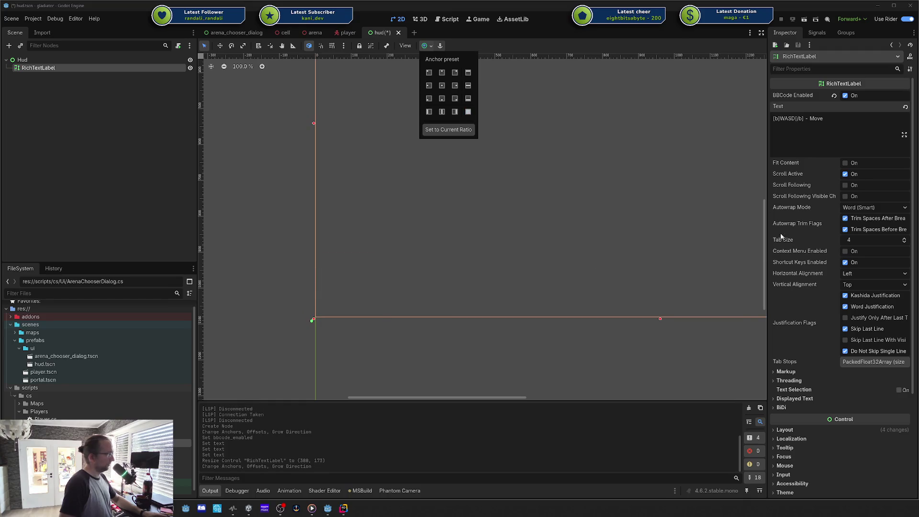
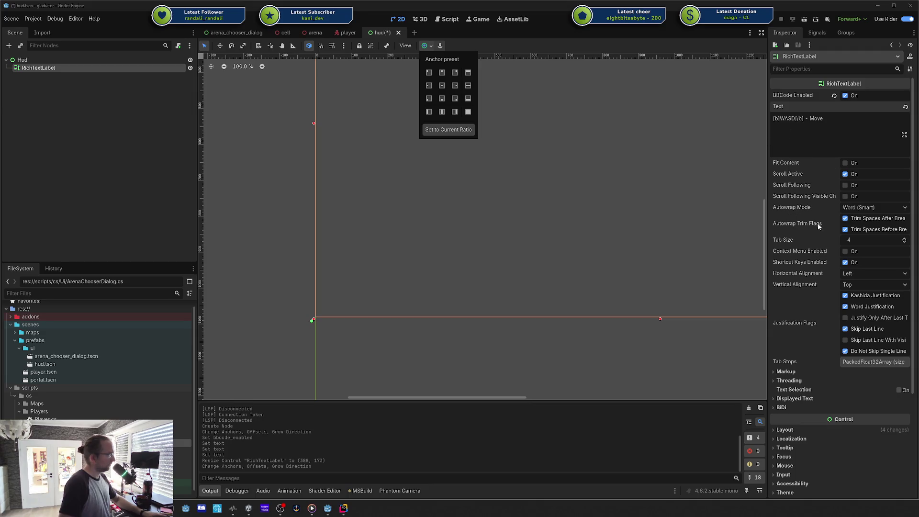
# - Set the RichTextLabel's Vertical Alignment to Bottom so 'WASD - Move' sits at its lower edge
pyautogui.click(865, 279)
pyautogui.click(860, 284)
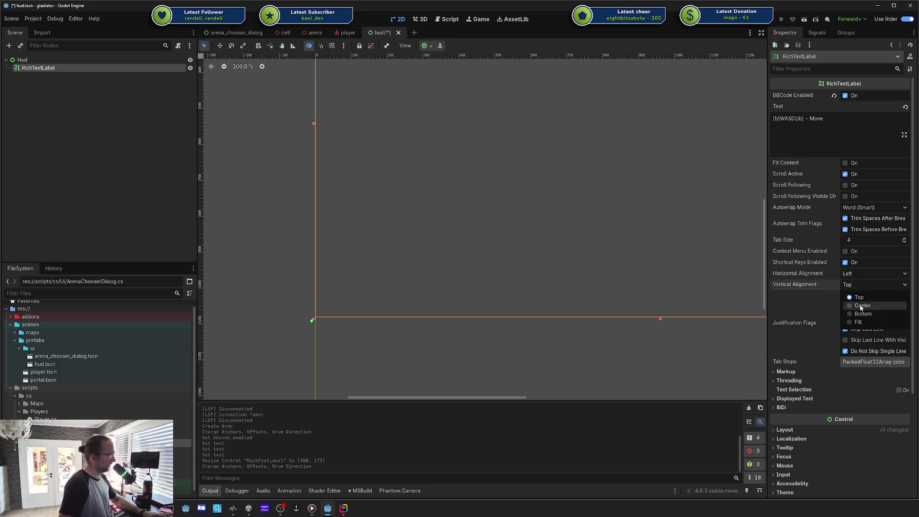
pyautogui.click(856, 313)
pyautogui.scroll(-4, 553, 237)
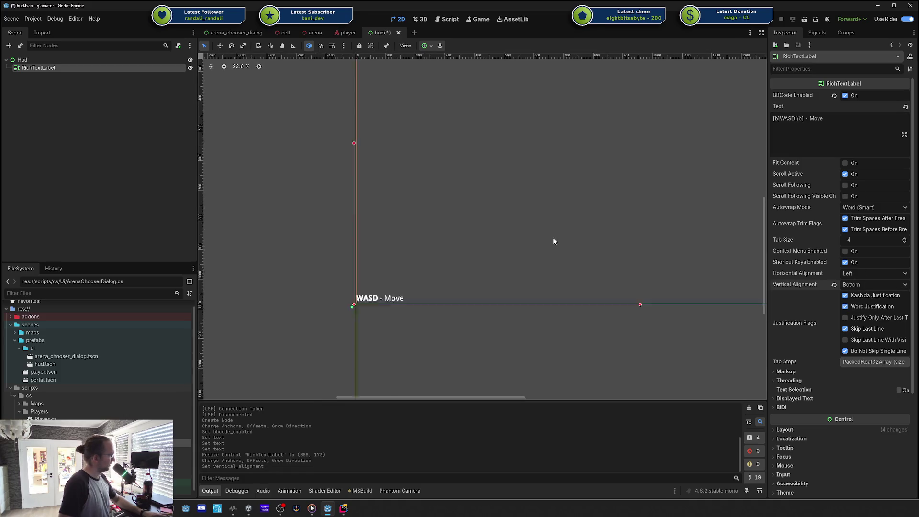
pyautogui.moveTo(604, 230)
pyautogui.mouseDown()
pyautogui.moveTo(470, 268)
pyautogui.moveTo(522, 260)
pyautogui.mouseUp()
pyautogui.scroll(2, 469, 268)
pyautogui.scroll(2, 482, 289)
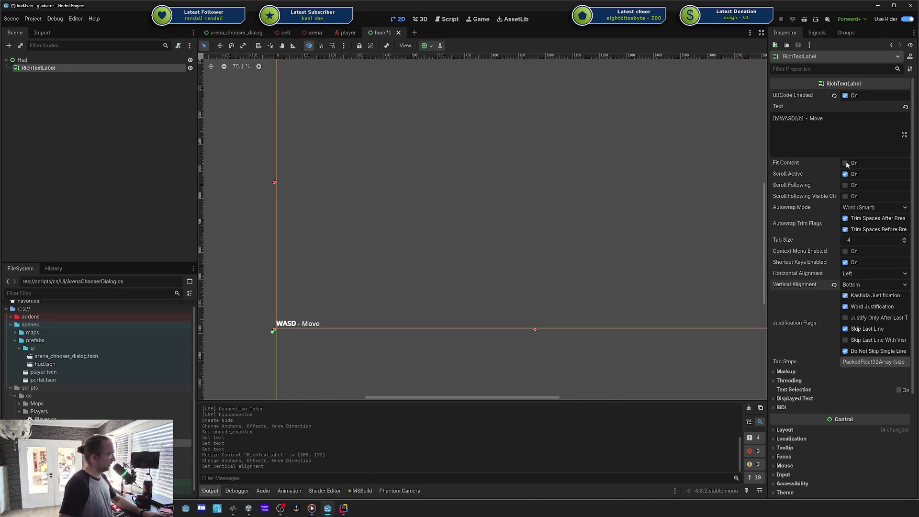
pyautogui.scroll(-5, 837, 322)
pyautogui.click(791, 301)
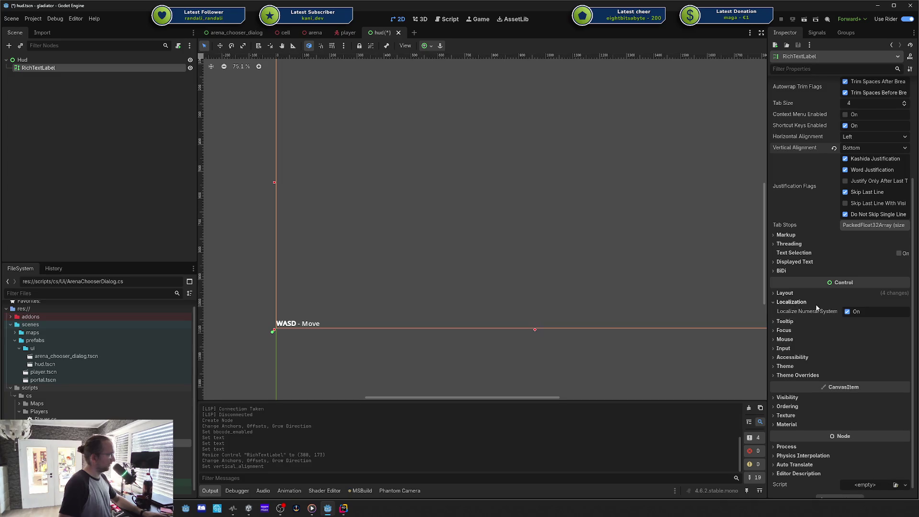
# - Switch the label's Layout anchors preset to Custom to expose its anchor offsets
pyautogui.click(791, 302)
pyautogui.click(787, 293)
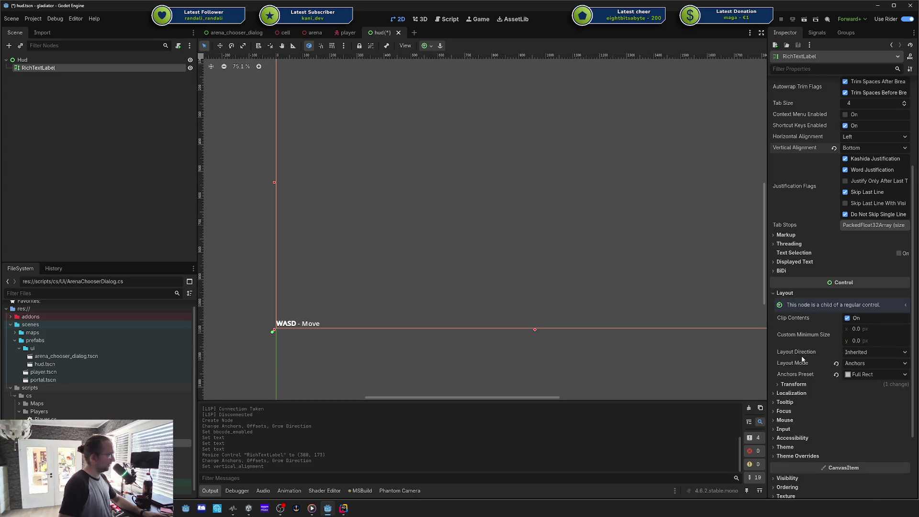
pyautogui.click(793, 384)
pyautogui.scroll(-5, 839, 398)
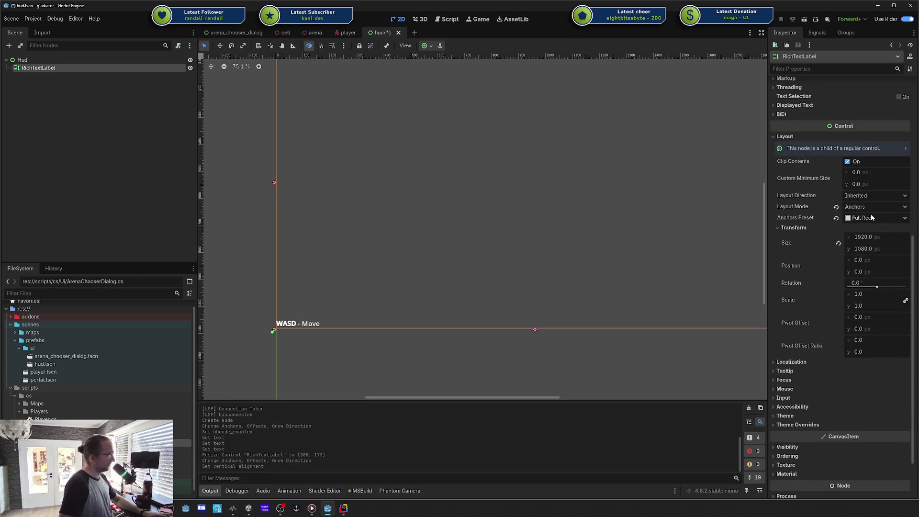
pyautogui.click(871, 218)
pyautogui.click(871, 219)
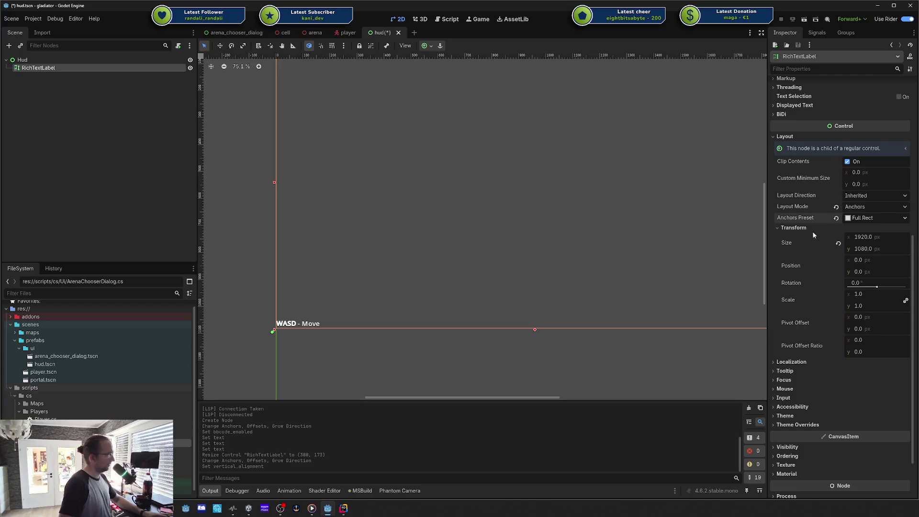
pyautogui.click(868, 216)
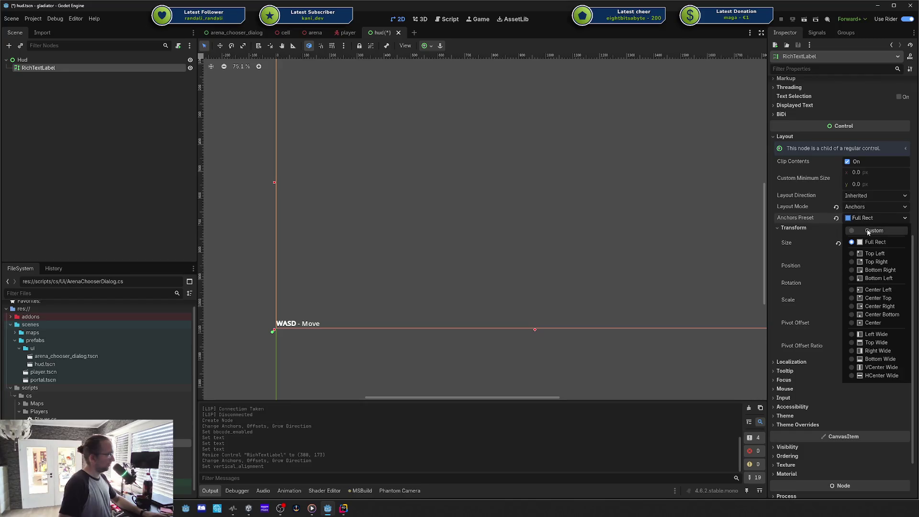
pyautogui.click(869, 231)
pyautogui.click(803, 236)
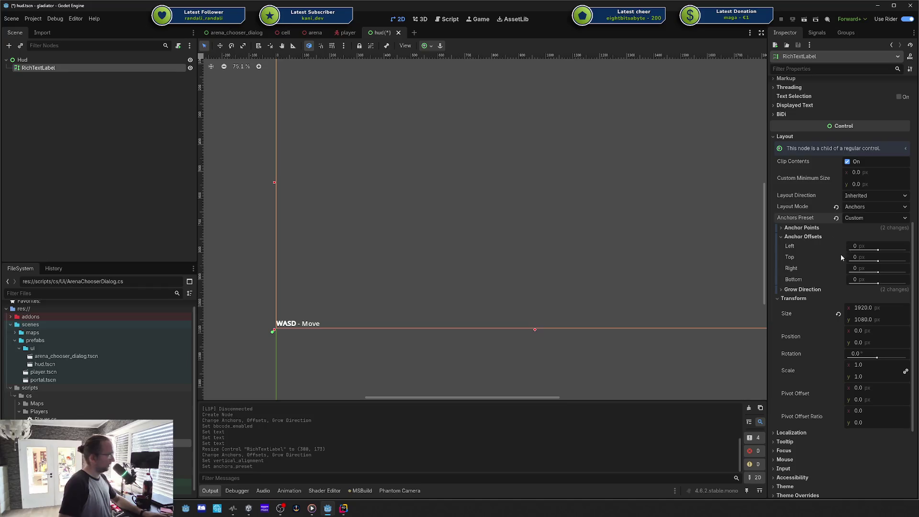
# - Set anchor offsets Left to 20 and Bottom to -20, then save hud.tscn
pyautogui.click(873, 279)
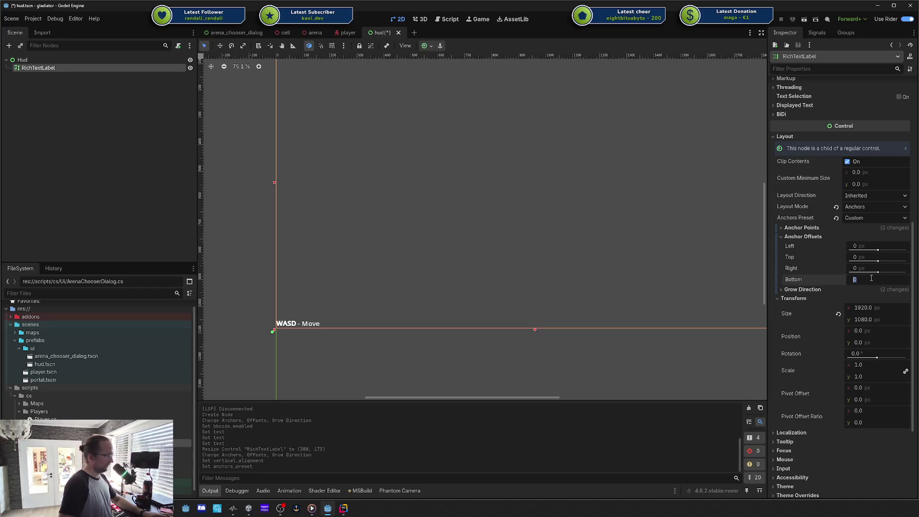
pyautogui.write('20')
pyautogui.press('Return')
pyautogui.click(871, 278)
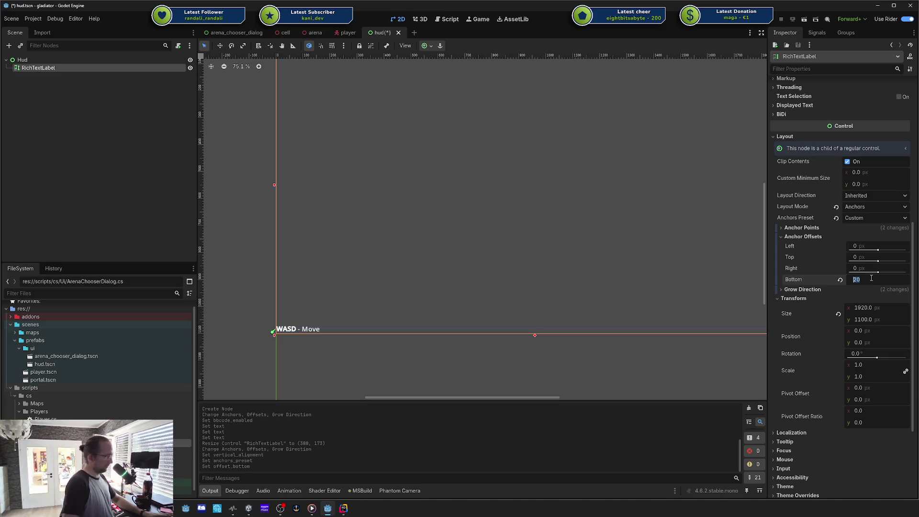
pyautogui.write('-20')
pyautogui.press('Return')
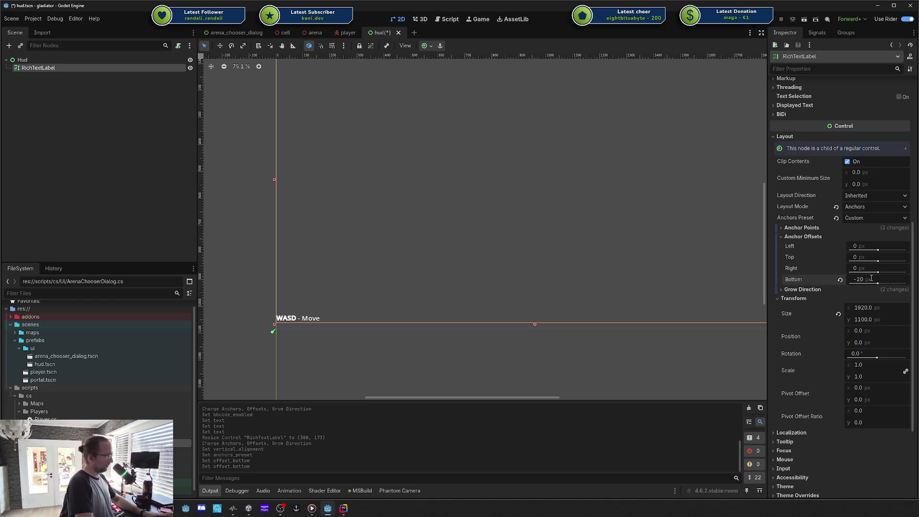
pyautogui.click(862, 245)
pyautogui.write('20')
pyautogui.press('Return')
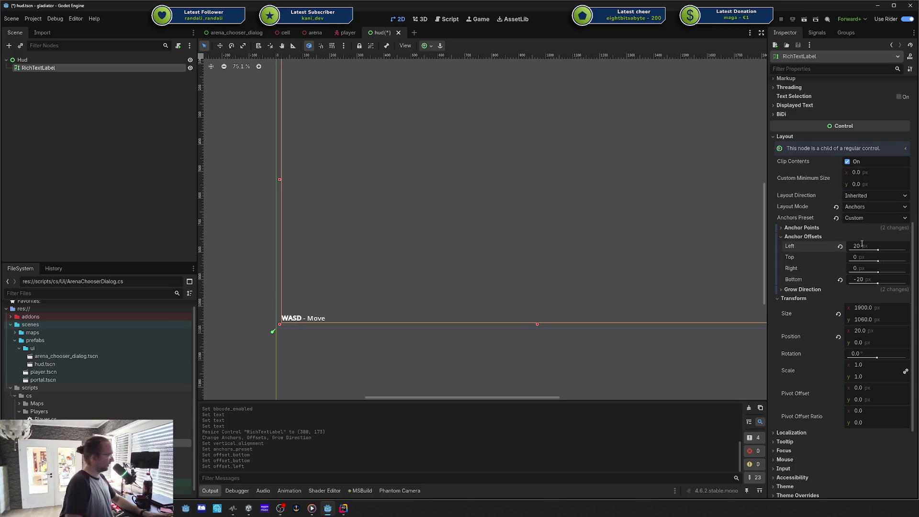
pyautogui.scroll(-2, 575, 286)
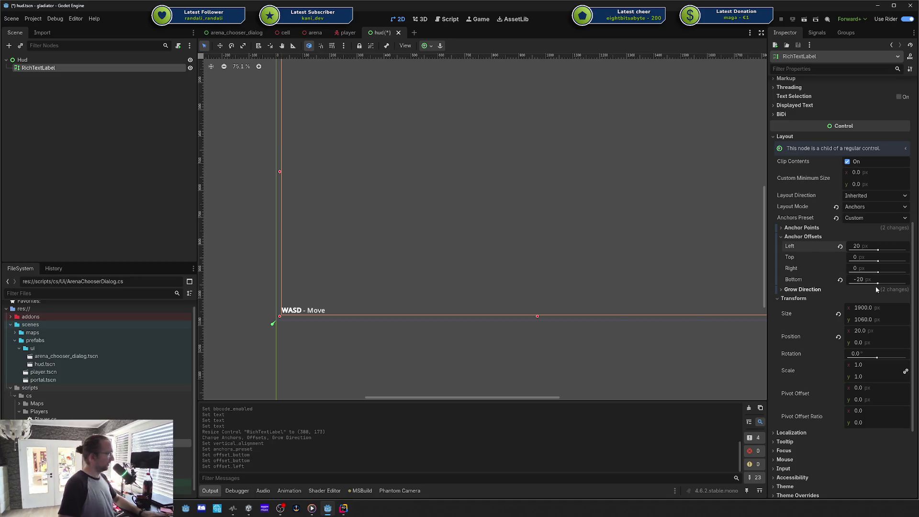
pyautogui.click(483, 379)
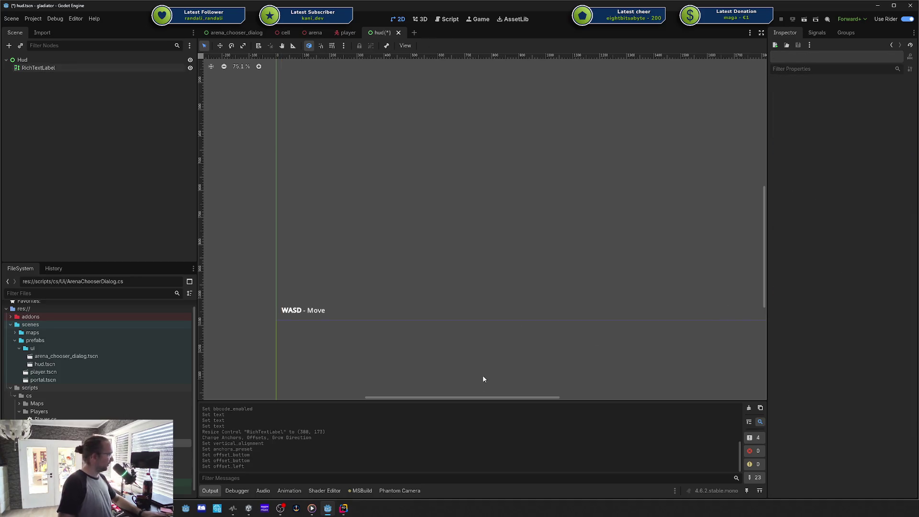
pyautogui.hotkey('ctrl', 's')
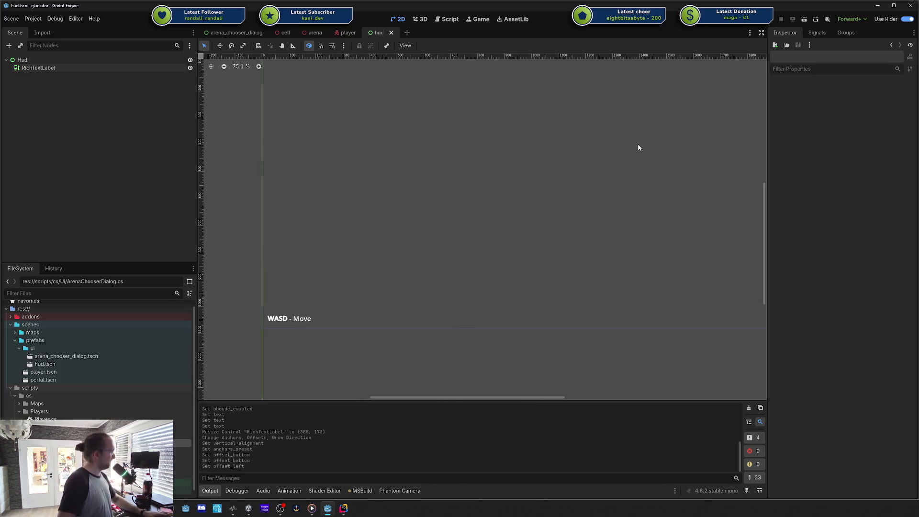
# - Instance hud.tscn as a Hud node in cell.tscn, save the scene, and run the project
pyautogui.scroll(-2, 527, 239)
pyautogui.moveTo(473, 263); pyautogui.dragTo(525, 236)
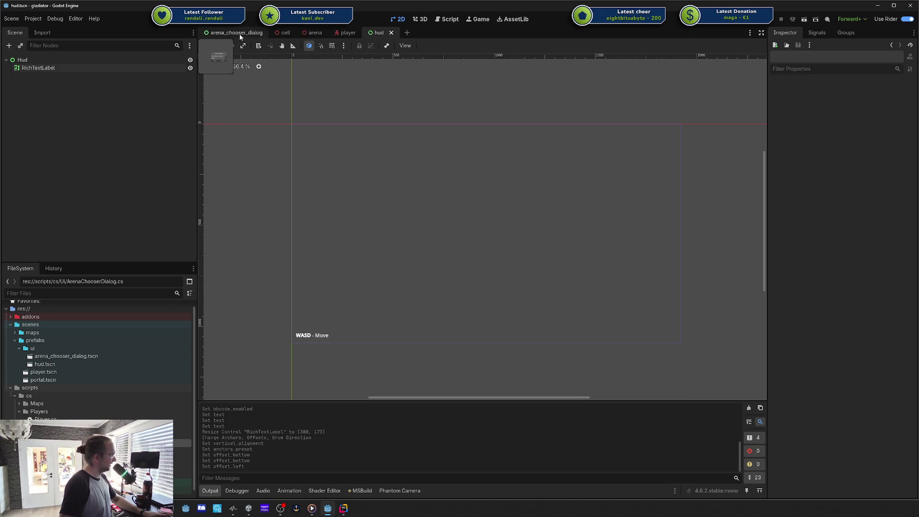
pyautogui.click(286, 33)
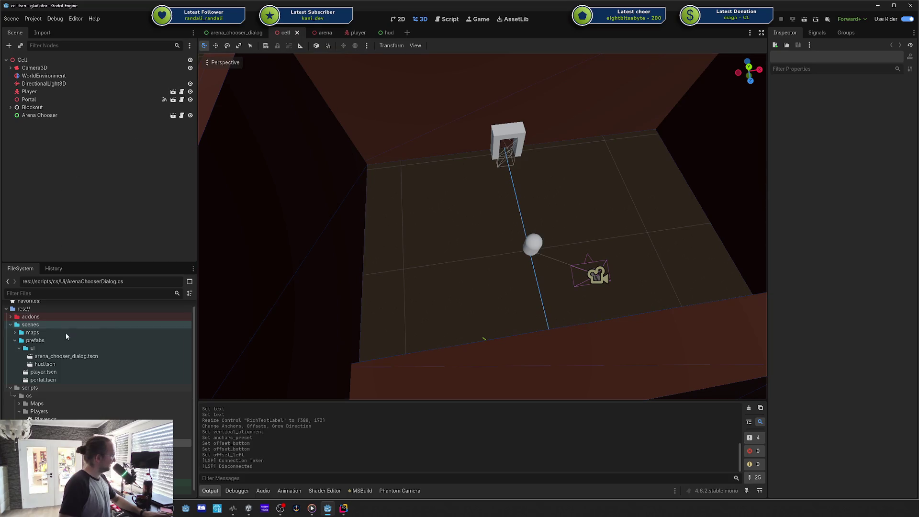
pyautogui.scroll(-1, 7, 407)
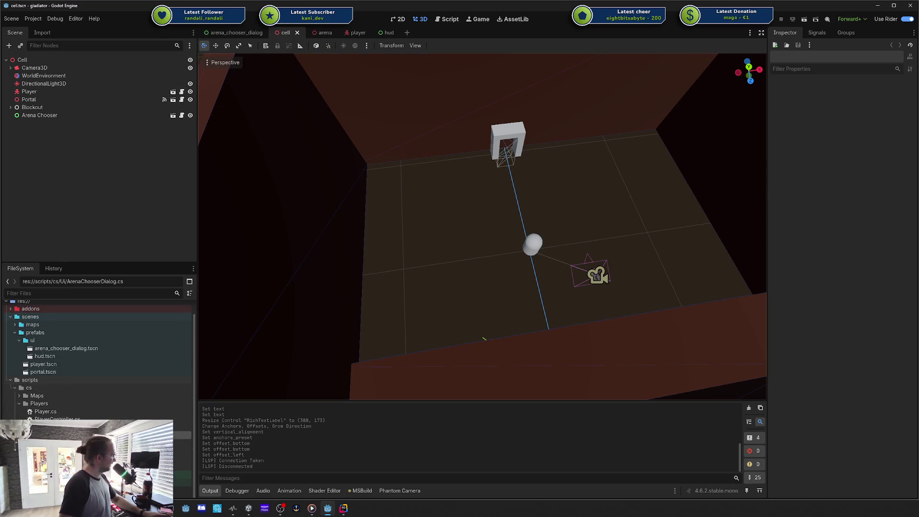
pyautogui.moveTo(43, 356); pyautogui.dragTo(113, 277)
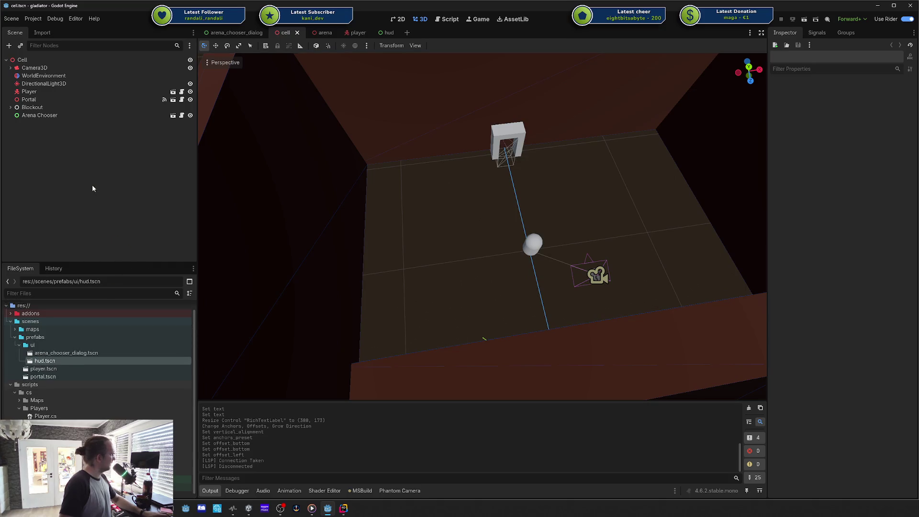
pyautogui.click(54, 368)
pyautogui.moveTo(45, 361)
pyautogui.mouseDown()
pyautogui.moveTo(84, 219)
pyautogui.moveTo(38, 122)
pyautogui.mouseUp()
pyautogui.hotkey('ctrl', 's')
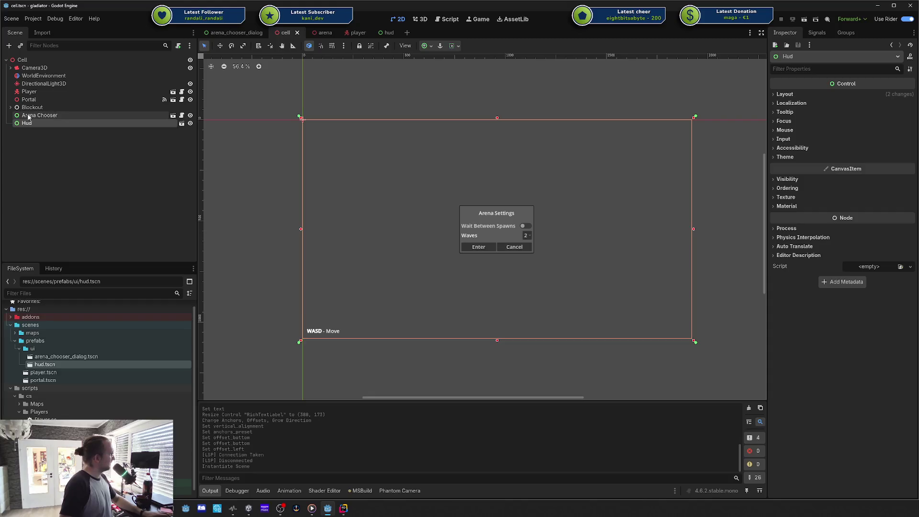
pyautogui.click(753, 23)
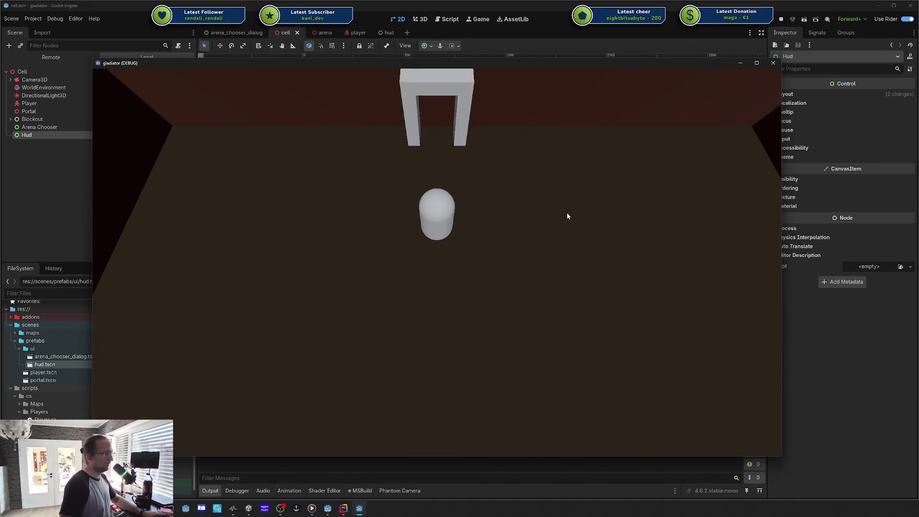
# - Test-run the game several times walking into the portal, hiding the WASD - Move label in between
pyautogui.press('w')
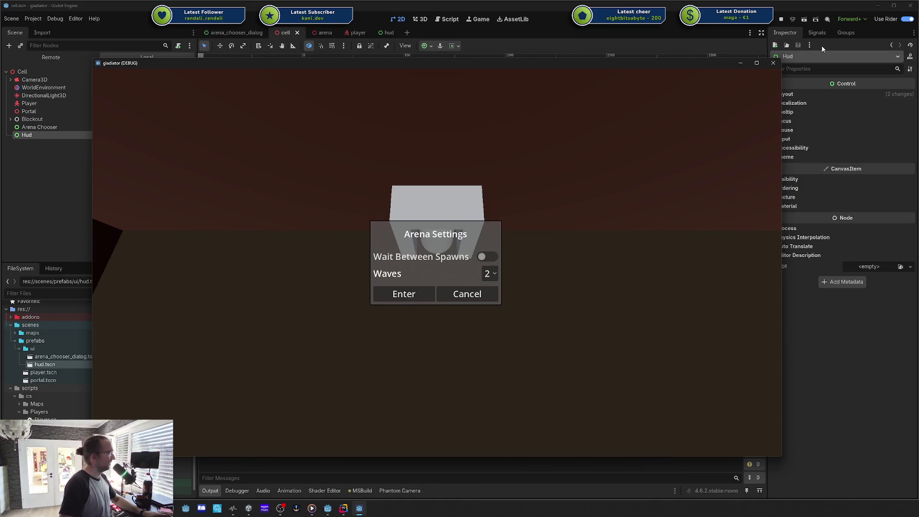
pyautogui.click(772, 63)
pyautogui.click(379, 32)
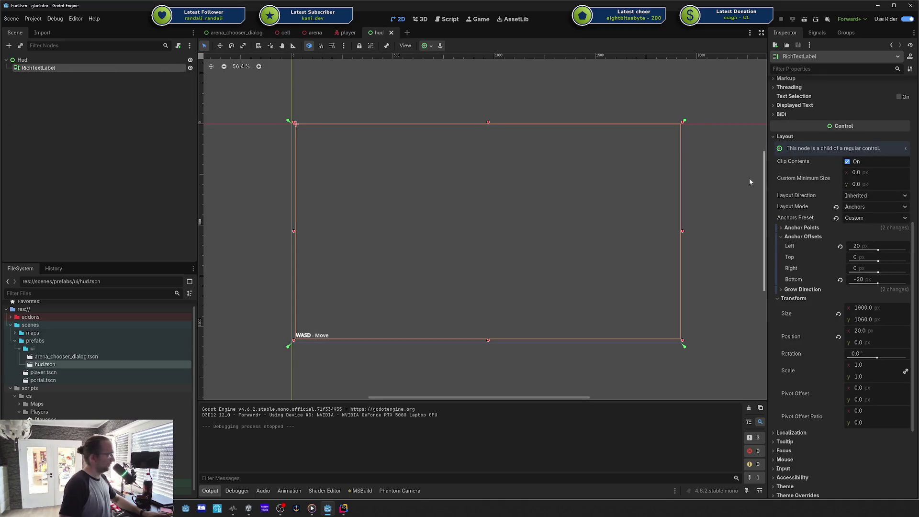
pyautogui.click(190, 67)
pyautogui.click(785, 18)
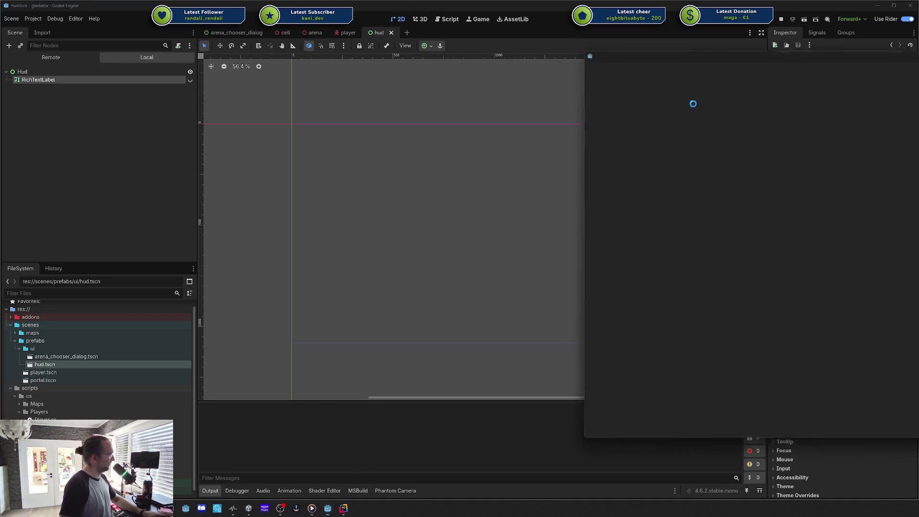
pyautogui.moveTo(767, 51); pyautogui.dragTo(480, 70)
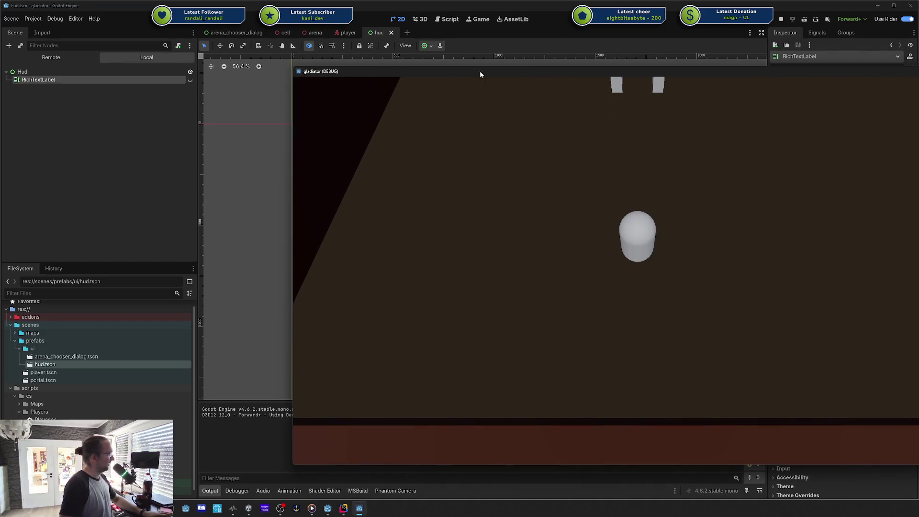
pyautogui.press('w')
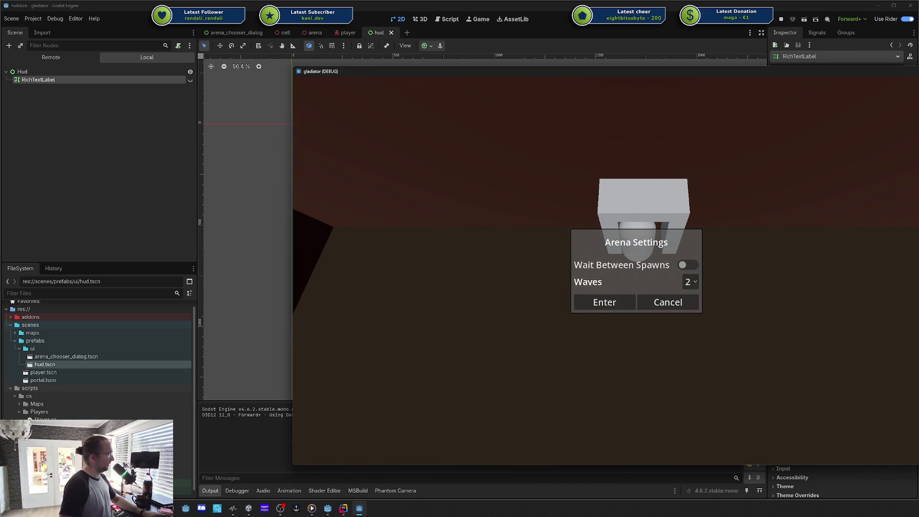
pyautogui.press('F8')
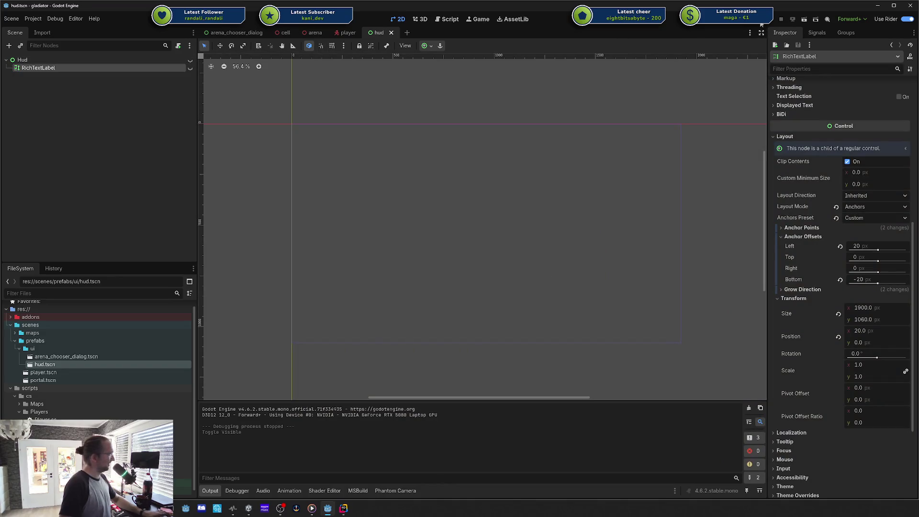
pyautogui.click(761, 23)
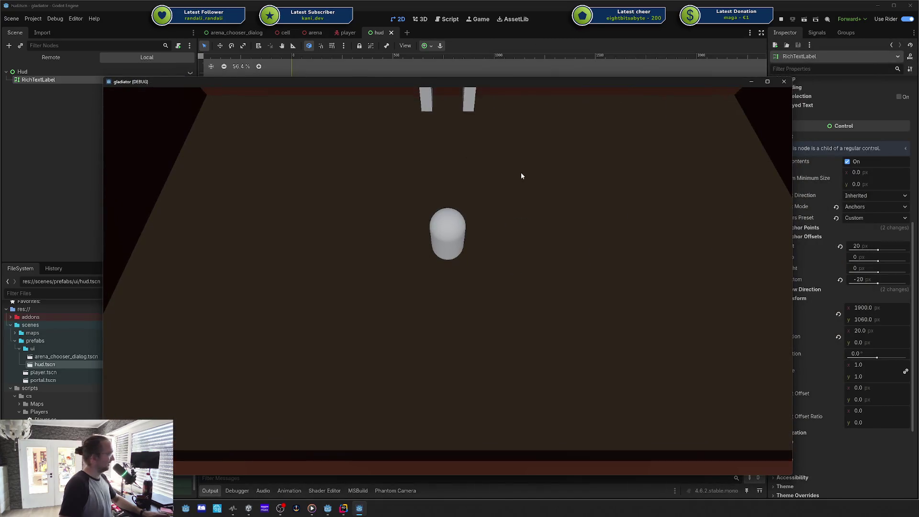
pyautogui.press('w')
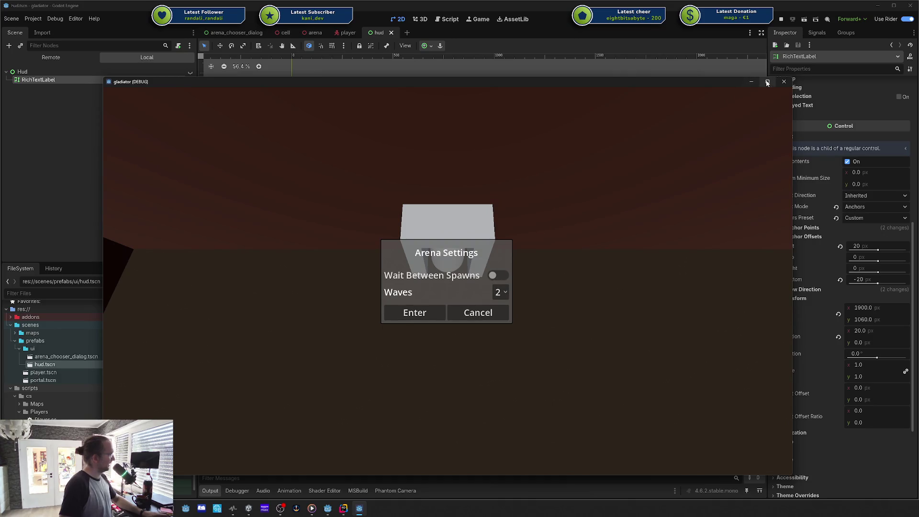
pyautogui.click(783, 82)
# - Unhide the Hud and its RichTextLabel using their eye icons in the Scene dock
pyautogui.click(190, 60)
pyautogui.click(191, 69)
pyautogui.click(175, 61)
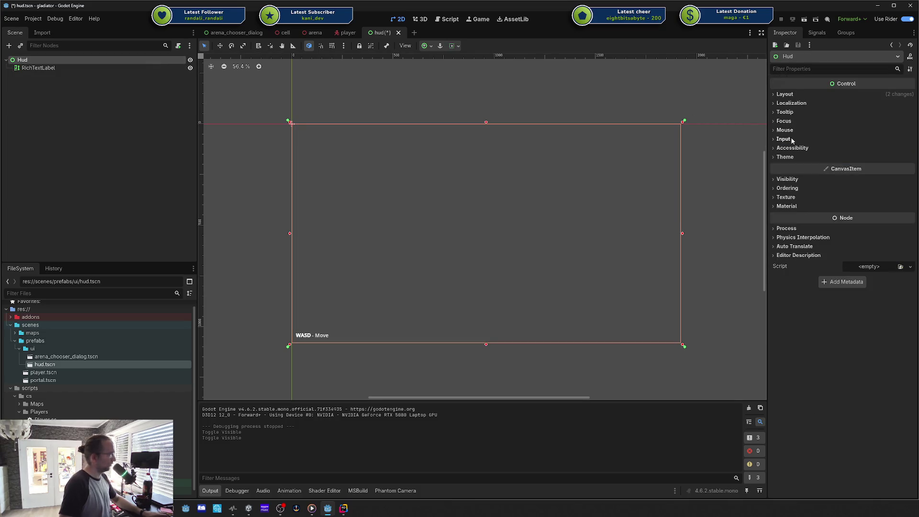
# - Set the Hud node's Mouse Filter to Ignore
pyautogui.click(784, 139)
pyautogui.click(783, 139)
pyautogui.click(784, 130)
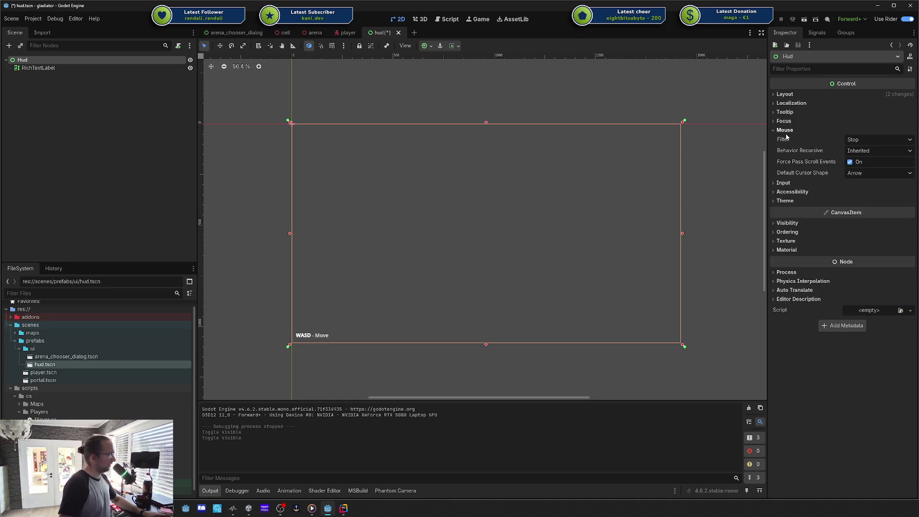
pyautogui.click(787, 130)
pyautogui.click(796, 139)
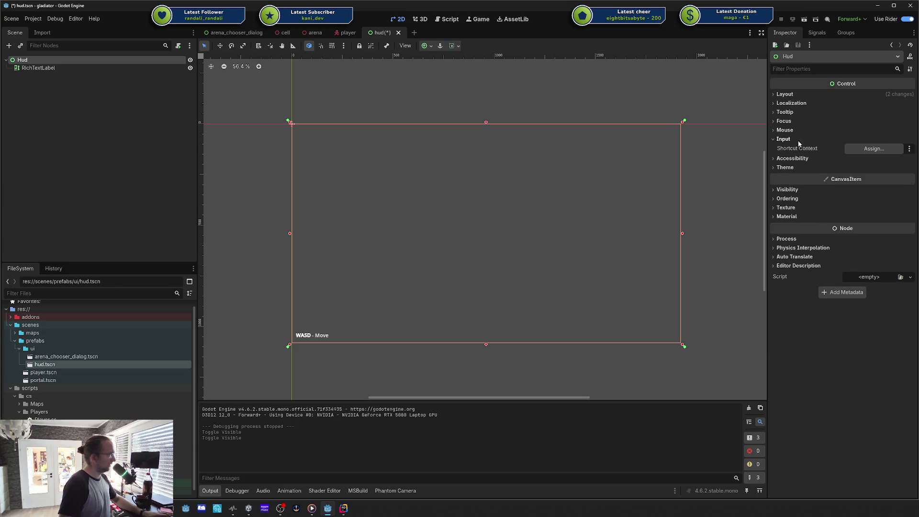
pyautogui.click(783, 139)
pyautogui.click(783, 130)
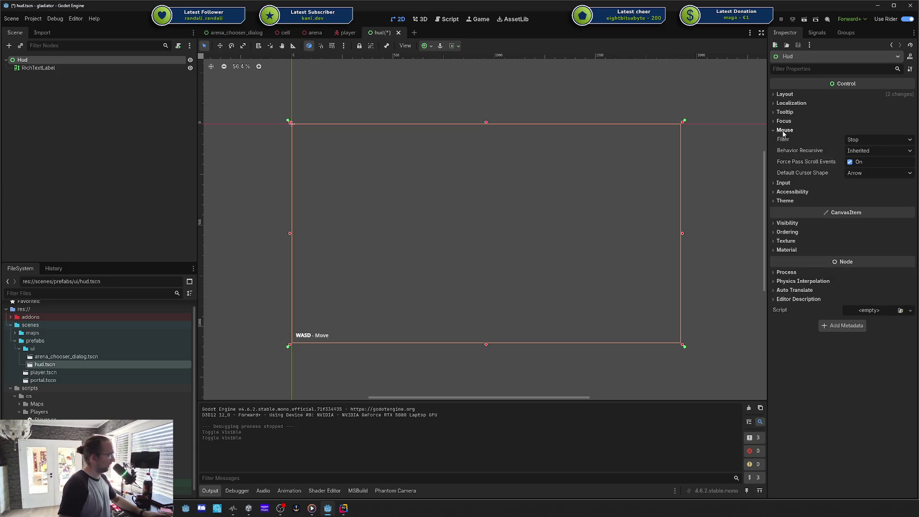
pyautogui.click(784, 131)
pyautogui.click(784, 131)
pyautogui.click(784, 131)
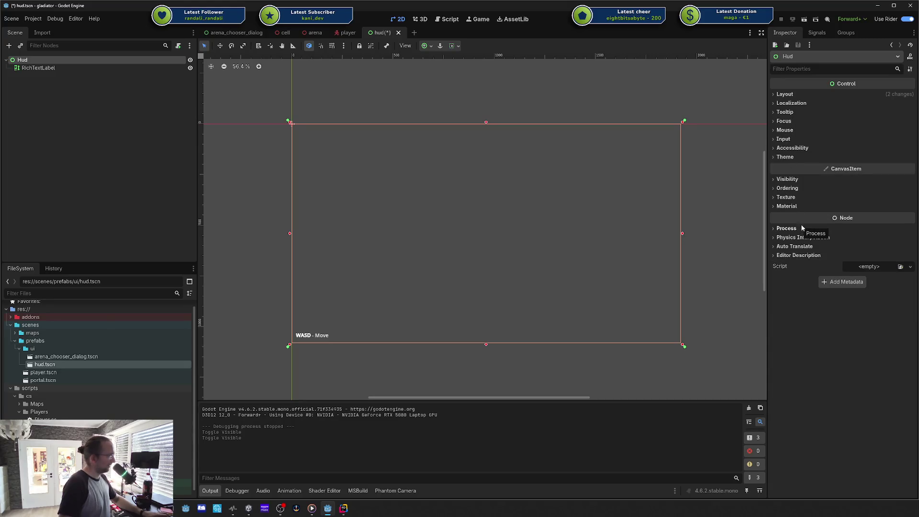
pyautogui.click(796, 148)
pyautogui.click(794, 148)
pyautogui.click(784, 131)
pyautogui.click(784, 131)
pyautogui.click(784, 130)
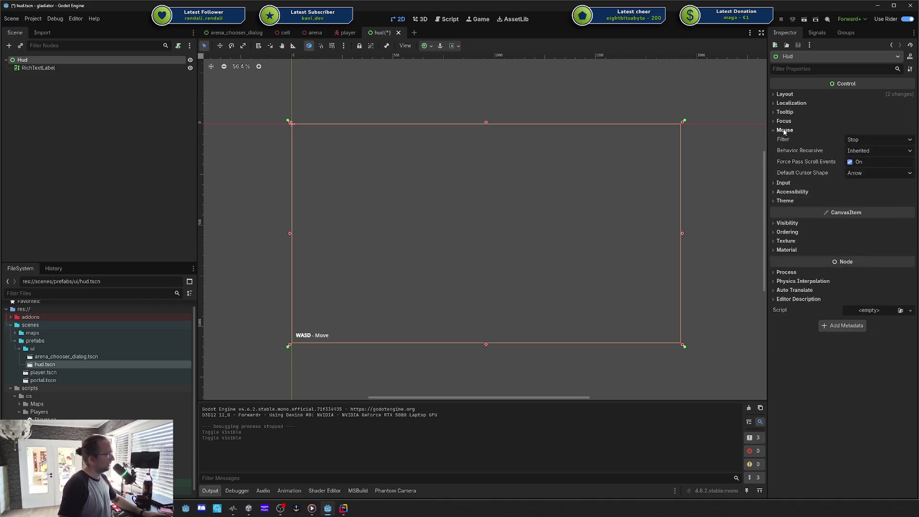
pyautogui.click(862, 140)
pyautogui.click(867, 168)
# - Save and test-run the game, walking into the portal, then stop it
pyautogui.press('F5')
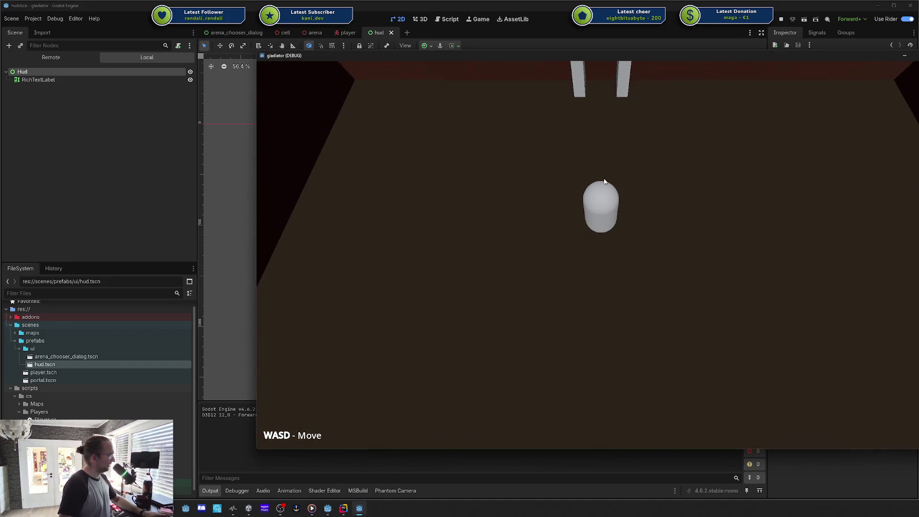
pyautogui.press('w')
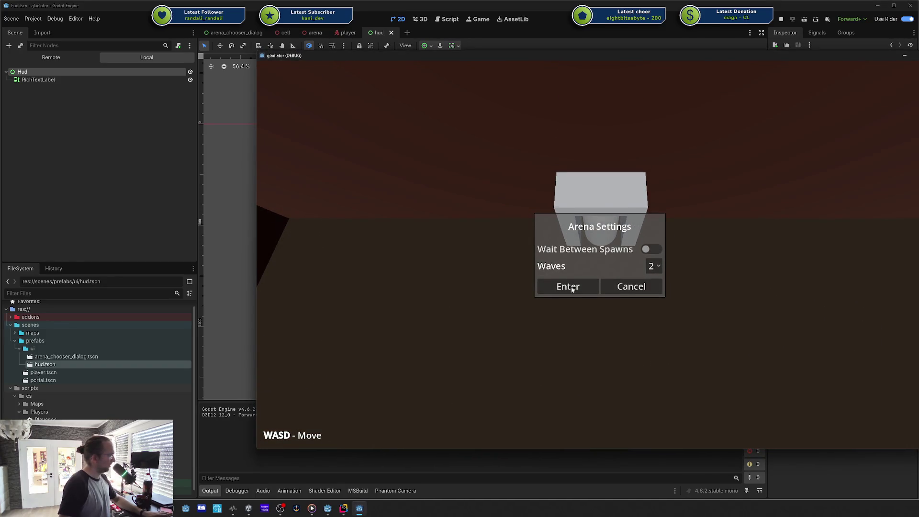
pyautogui.press('F8')
# - Set the RichTextLabel's Mouse Filter to Ignore as well
pyautogui.click(90, 68)
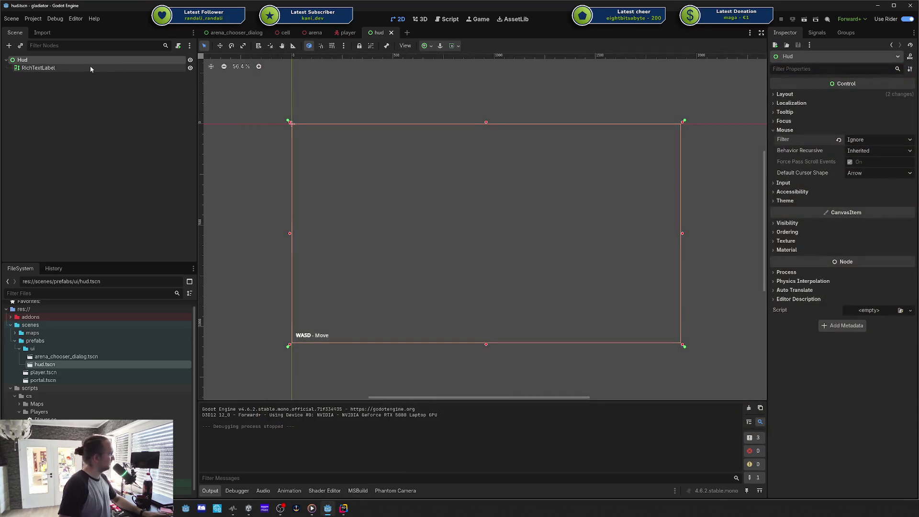
pyautogui.scroll(5, 789, 112)
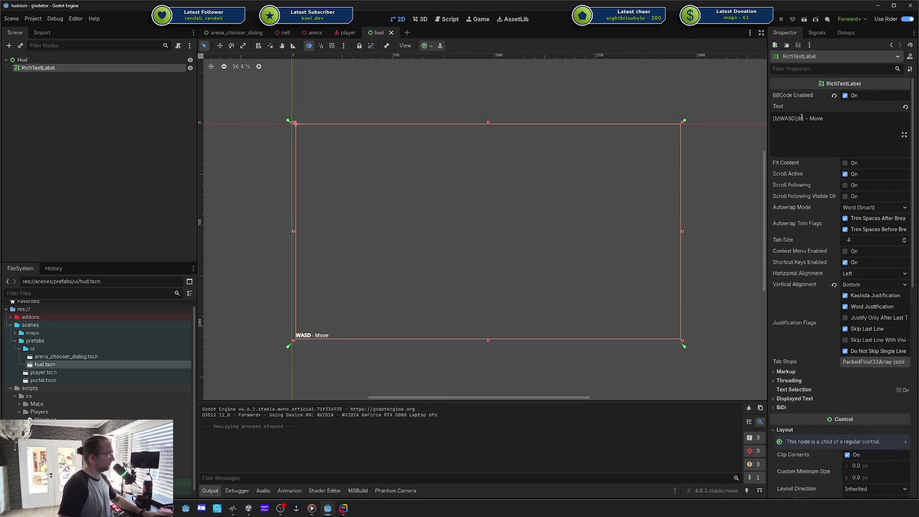
pyautogui.scroll(-6, 808, 192)
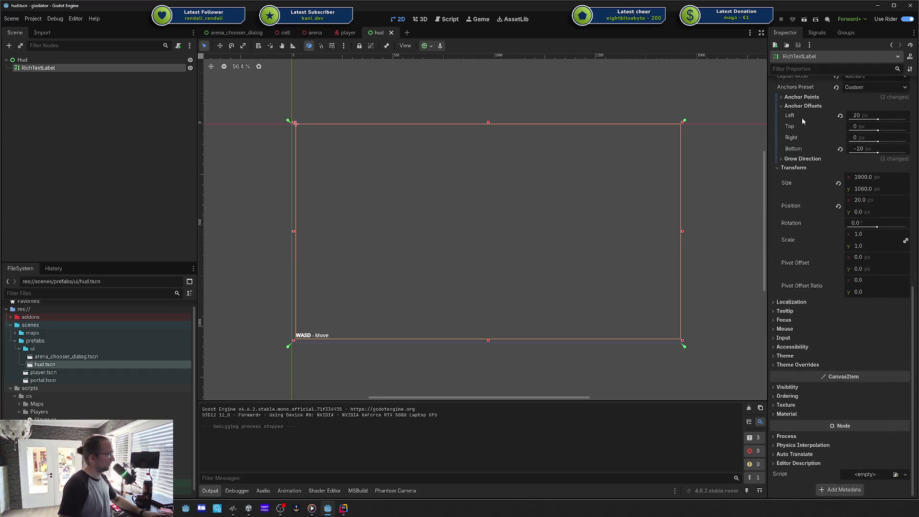
pyautogui.scroll(2, 803, 120)
pyautogui.click(774, 112)
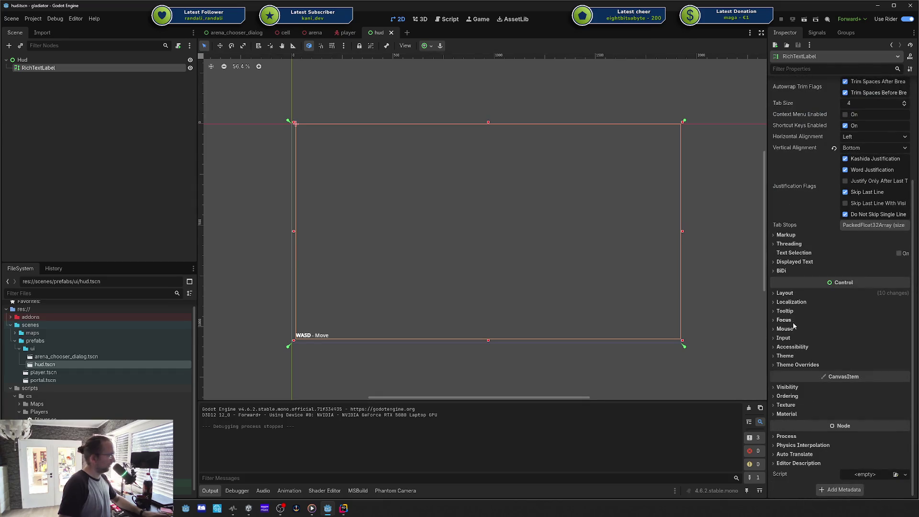
pyautogui.click(789, 338)
pyautogui.click(783, 338)
pyautogui.click(785, 328)
pyautogui.click(864, 339)
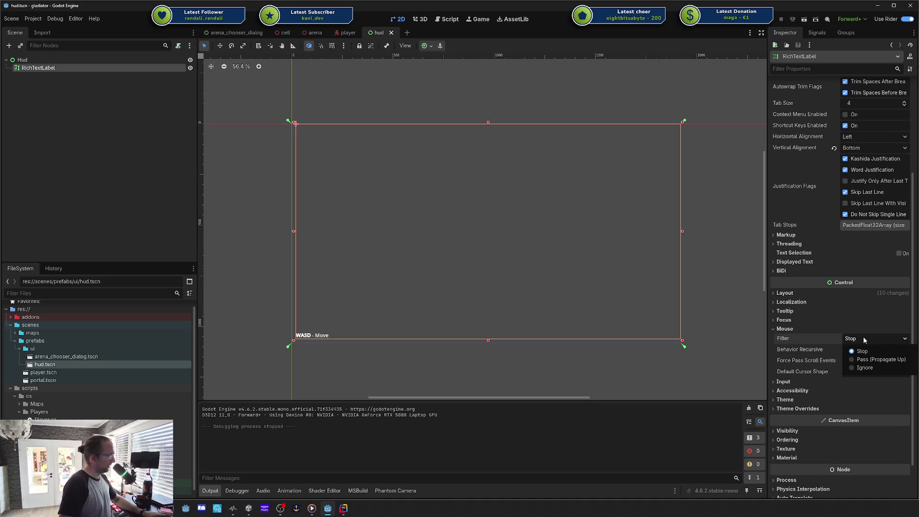
pyautogui.click(864, 368)
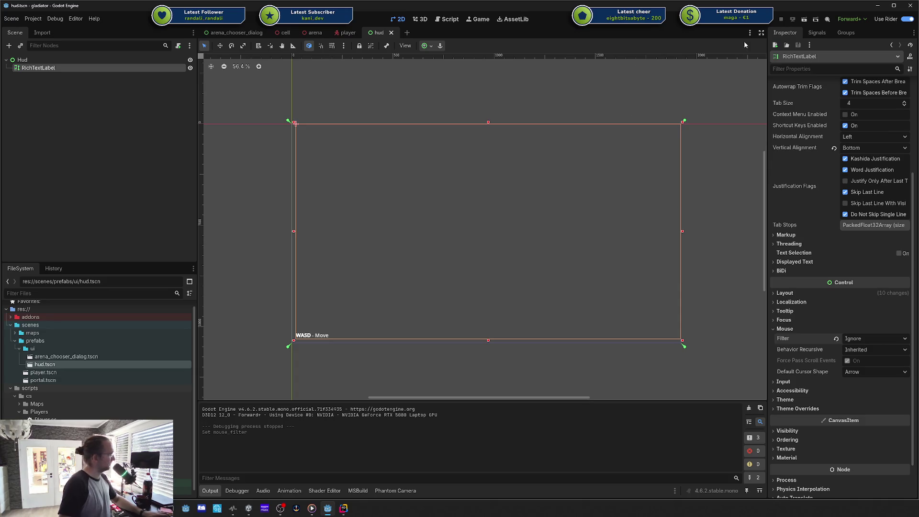
# - Run the game again, walk into the portal, and dismiss the Arena Settings dialog
pyautogui.press('F5')
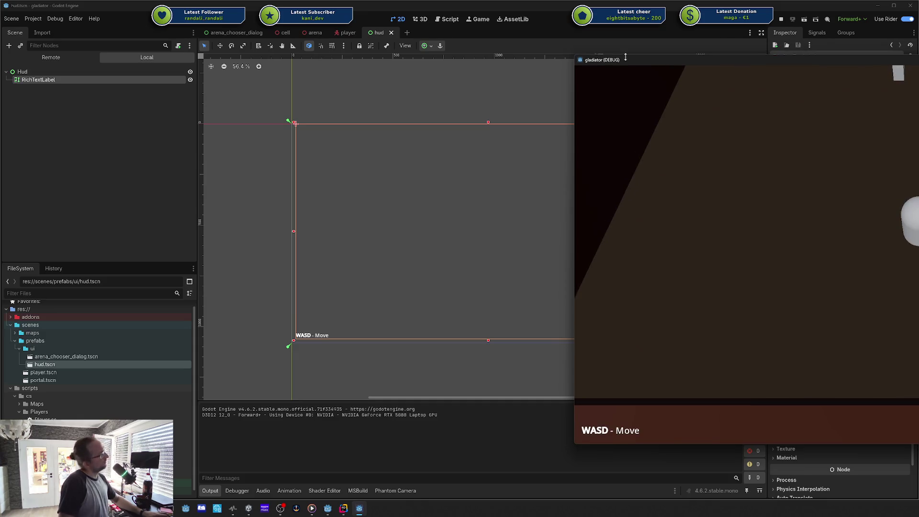
pyautogui.moveTo(651, 56); pyautogui.dragTo(319, 59)
pyautogui.press('w')
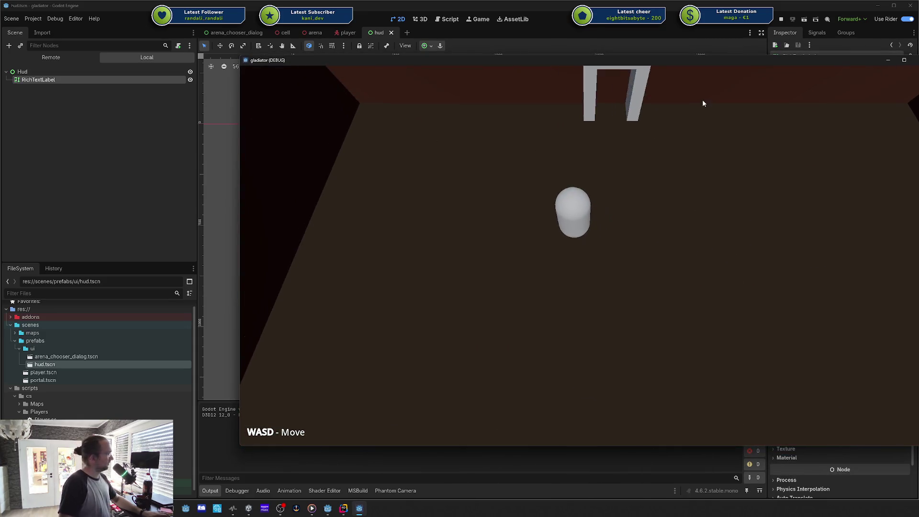
pyautogui.press('w')
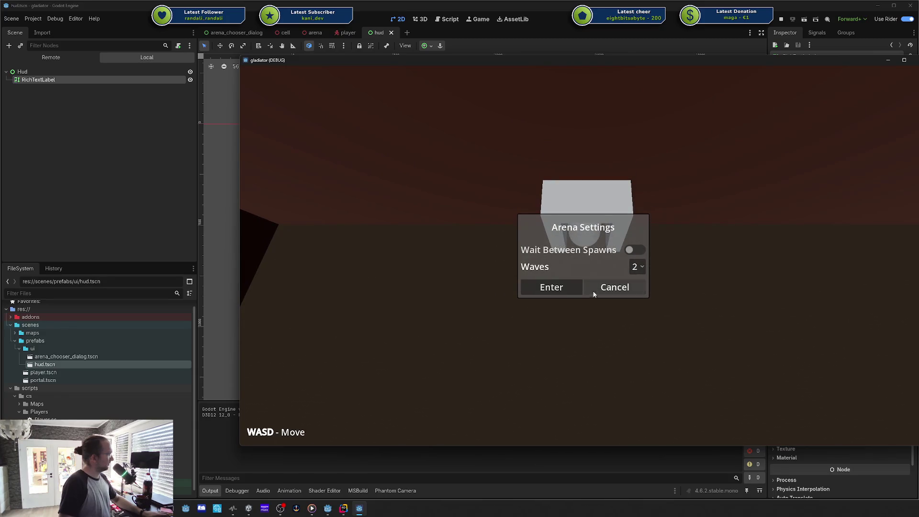
pyautogui.click(599, 290)
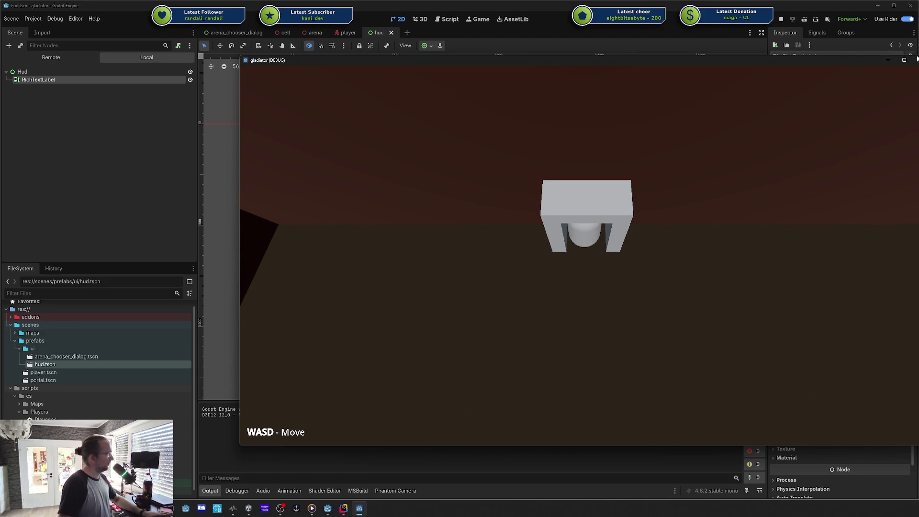
pyautogui.click(904, 59)
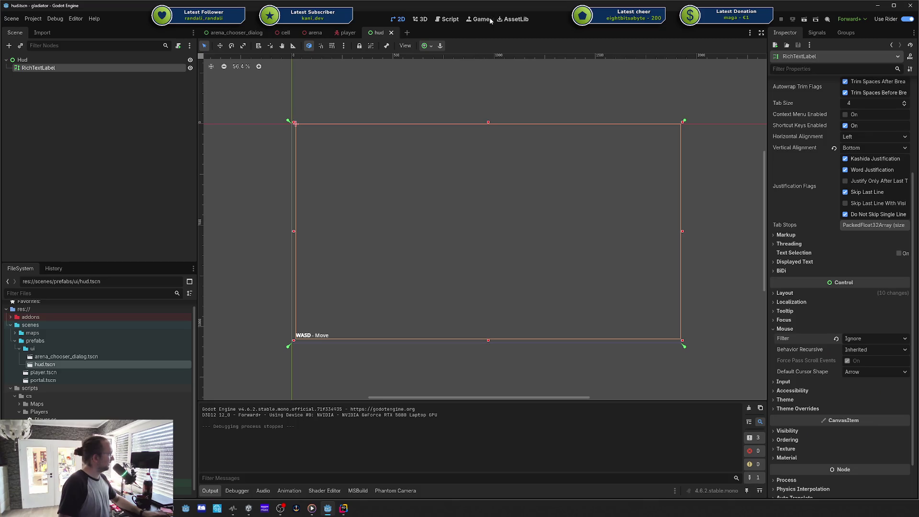
pyautogui.click(481, 20)
# - Enable 'Embed Game on Next Play' in the Game tab's embedding options
pyautogui.click(426, 46)
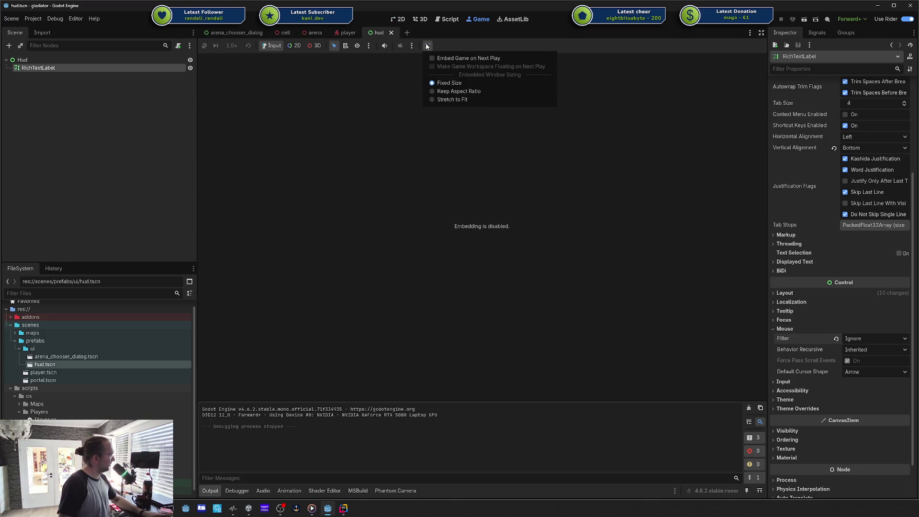
pyautogui.click(432, 58)
pyautogui.click(435, 66)
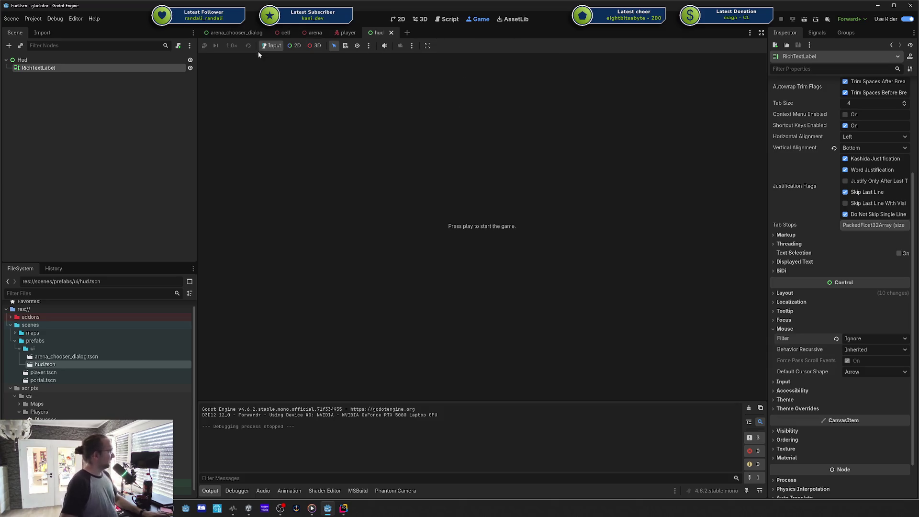
# - Return to the cell scene tab and switch over to Rider
pyautogui.moveTo(214, 34)
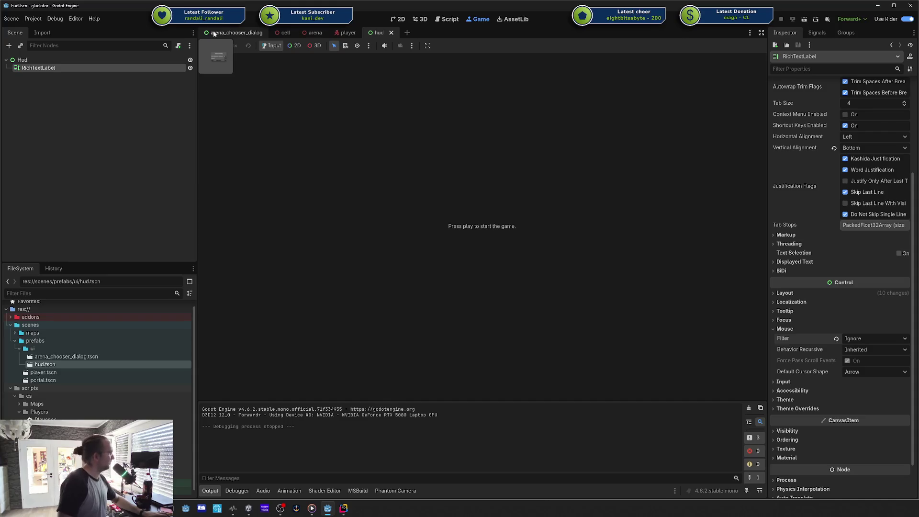
pyautogui.click(277, 32)
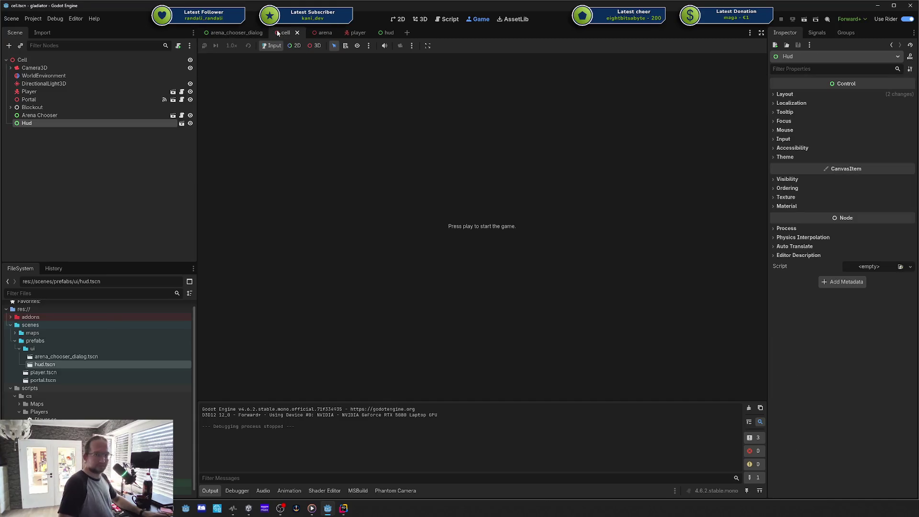
pyautogui.click(236, 33)
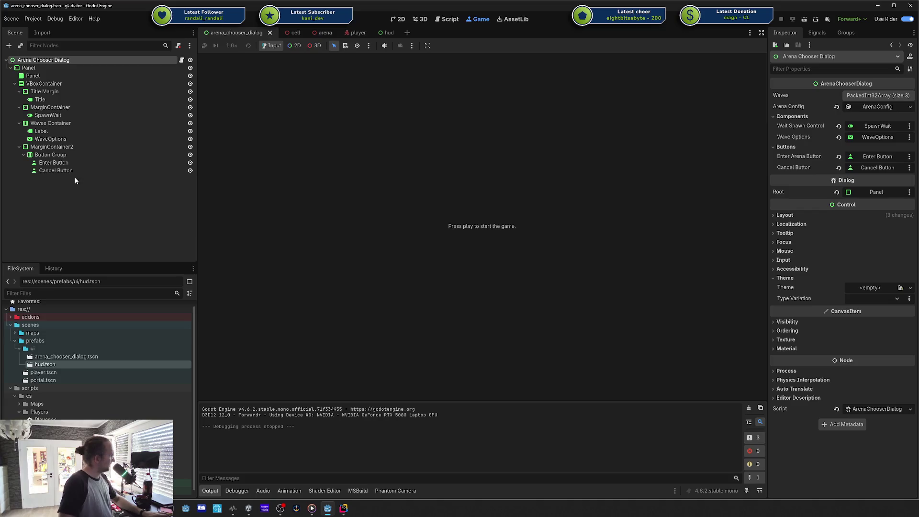
pyautogui.click(295, 32)
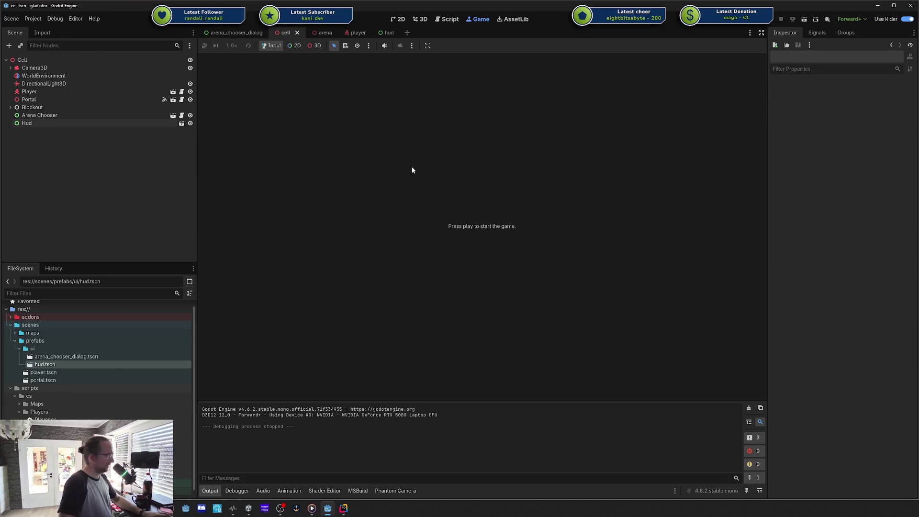
pyautogui.click(344, 508)
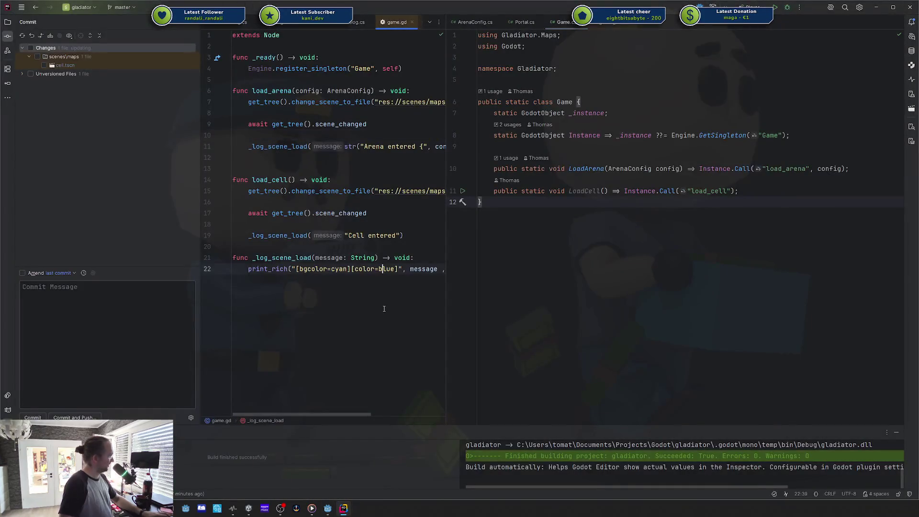
# - Include all changed files in the commit and tick 'Displayed on HUD' on the Codecks card
pyautogui.hotkey('ctrl', 'k')
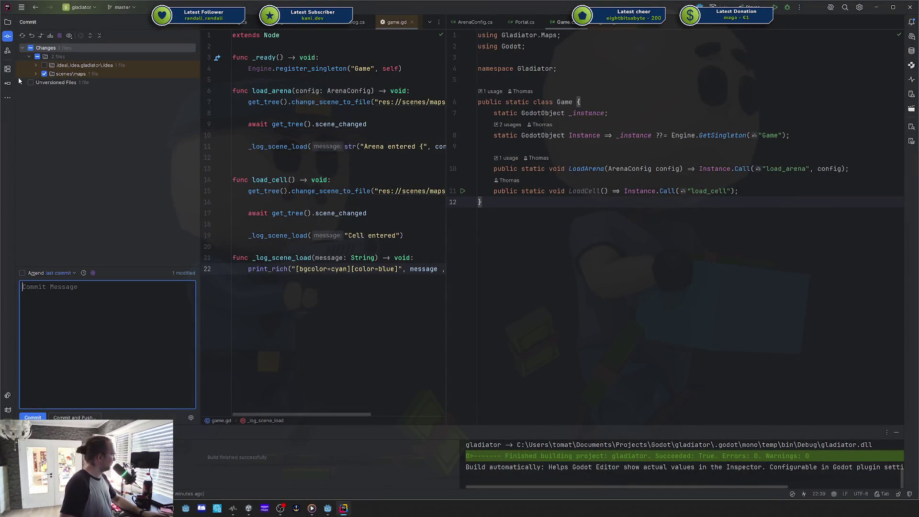
pyautogui.click(31, 47)
pyautogui.click(93, 320)
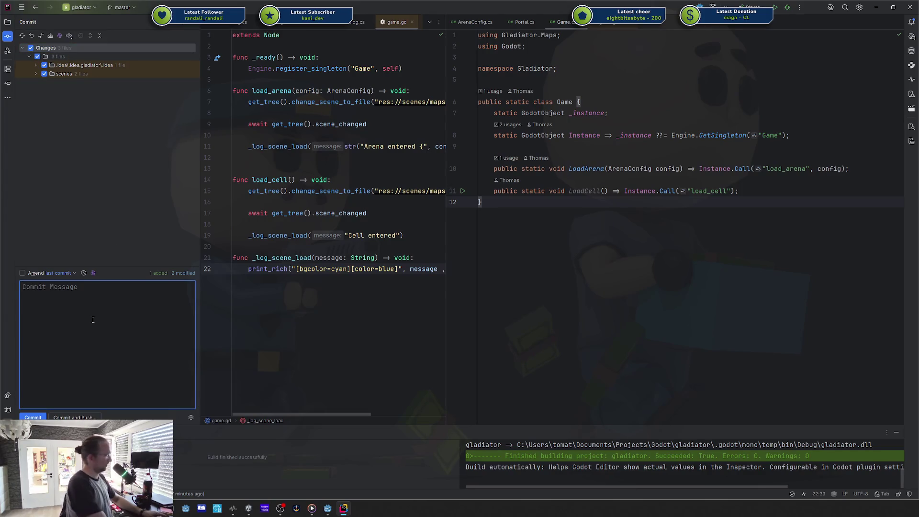
pyautogui.hotkey('alt', 'Tab')
pyautogui.hotkey('alt', 'Tab')
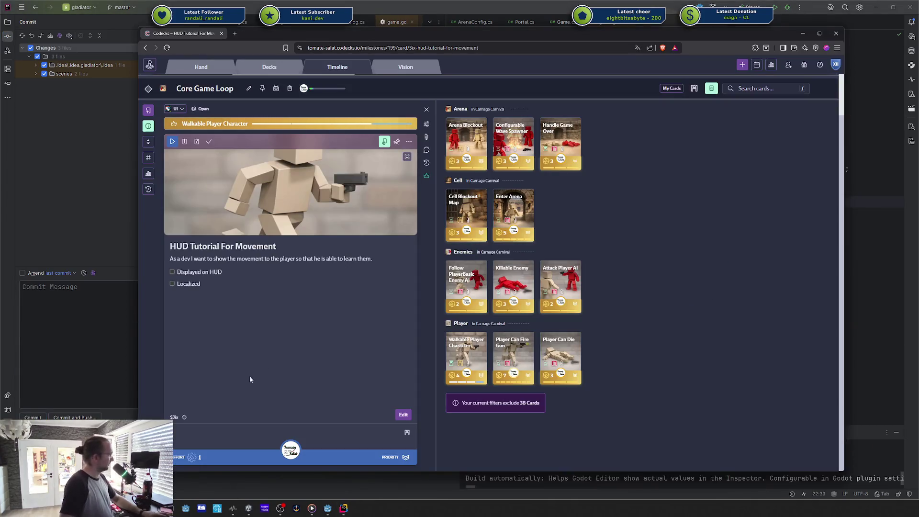
pyautogui.click(170, 268)
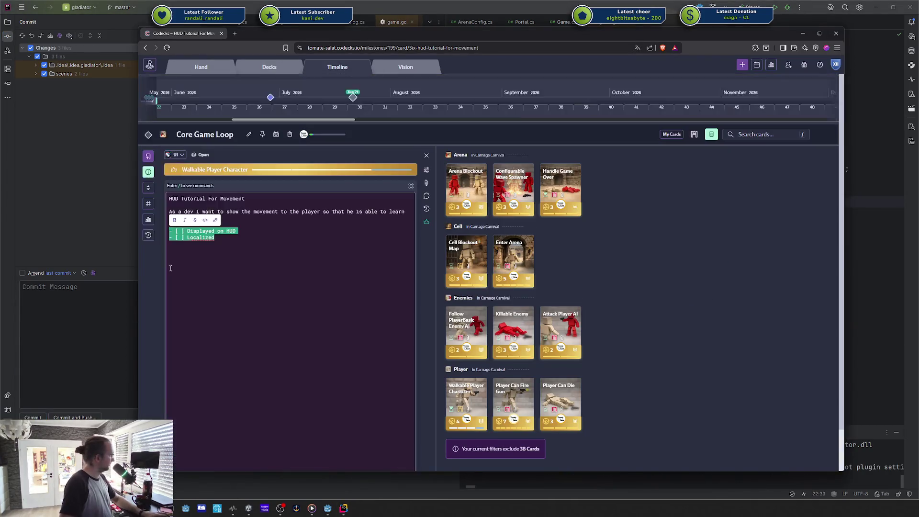
pyautogui.click(160, 297)
pyautogui.click(176, 317)
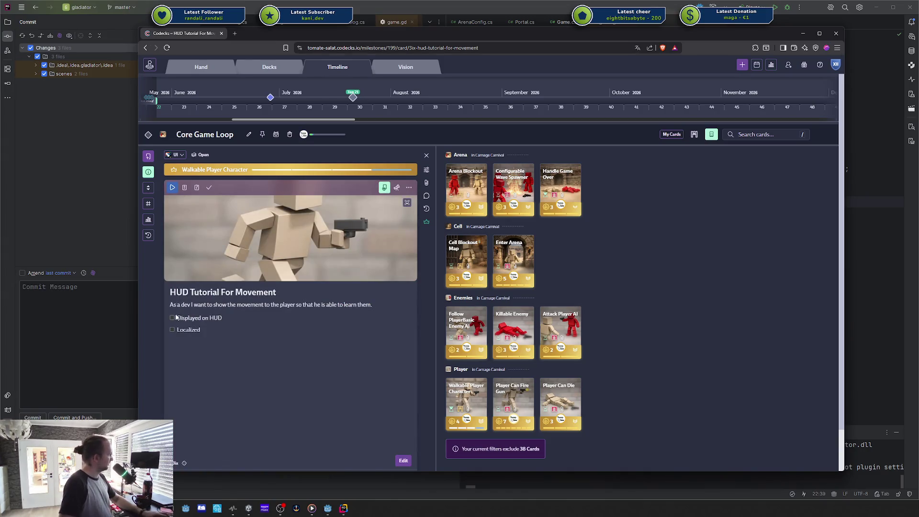
pyautogui.hotkey('alt', 'Tab')
# - Commit the changes with the message '$3ix display on hud wasd-move'
pyautogui.write('$3ix disp')
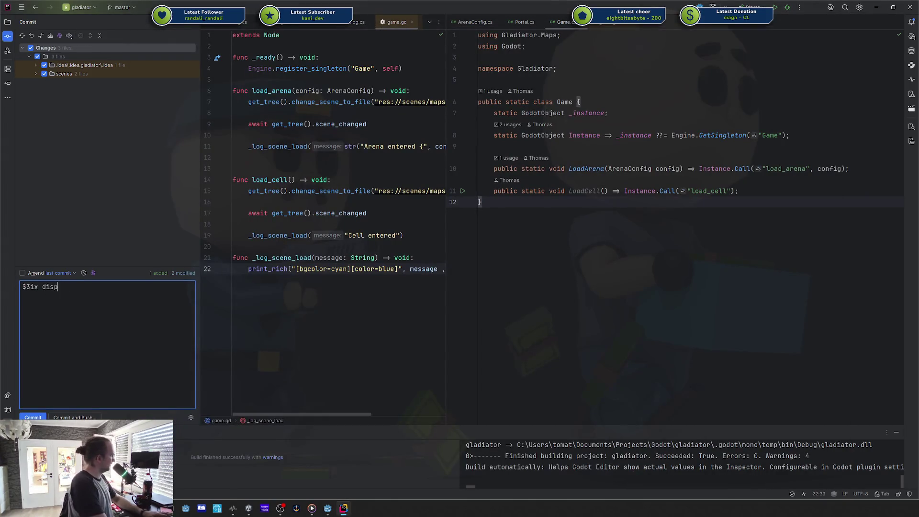
pyautogui.write('lay on ho')
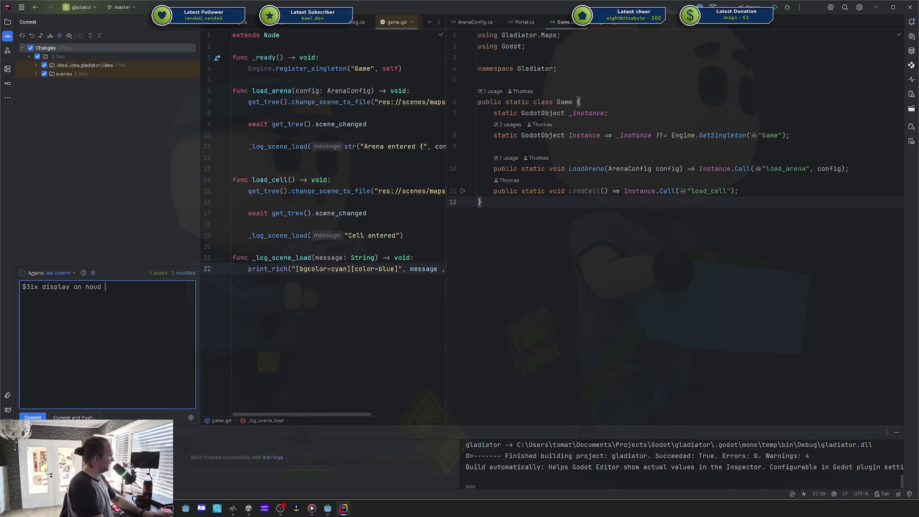
pyautogui.press('BackSpace')
pyautogui.write('ud wasd')
pyautogui.write('-move')
pyautogui.hotkey('ctrl', 'Return')
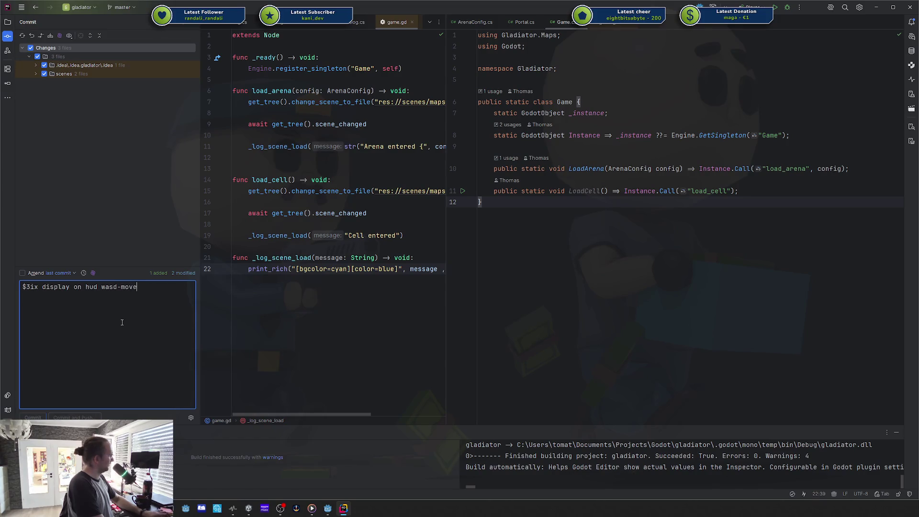
pyautogui.hotkey('alt', 'Tab')
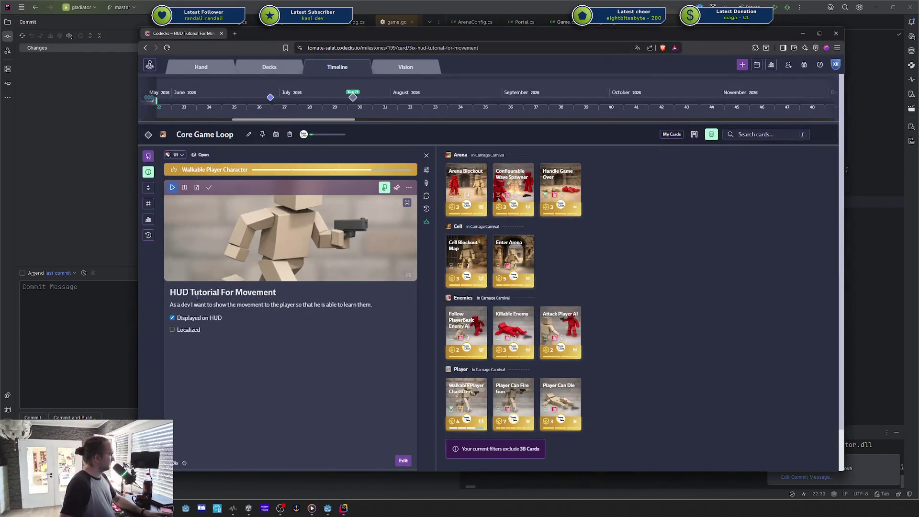
pyautogui.hotkey('alt', 'Tab')
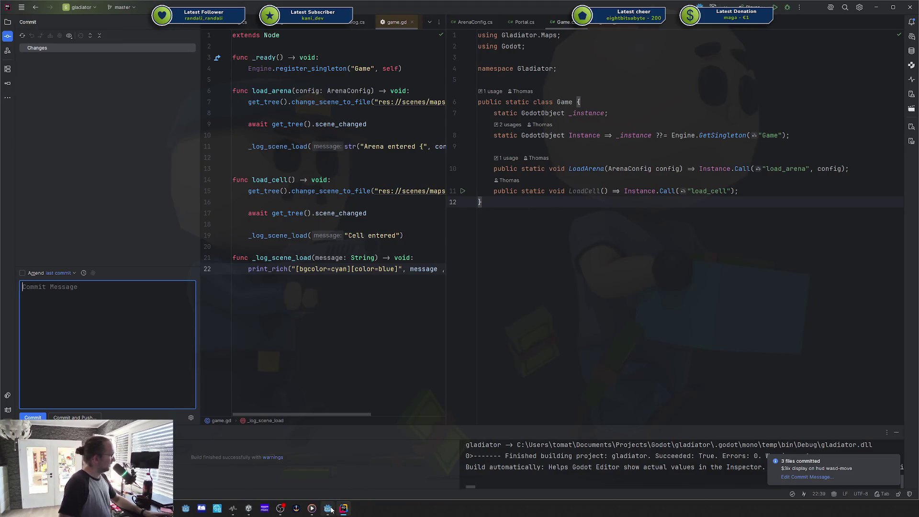
# - Check the 'never used' hint on LoadCell in Game.cs, then return to the Godot editor
pyautogui.moveTo(327, 508)
pyautogui.moveTo(568, 187)
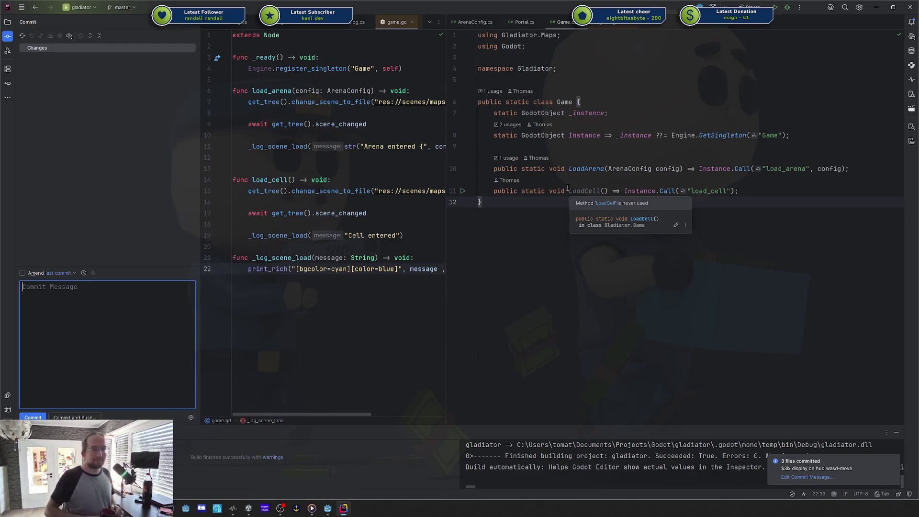
pyautogui.click(568, 191)
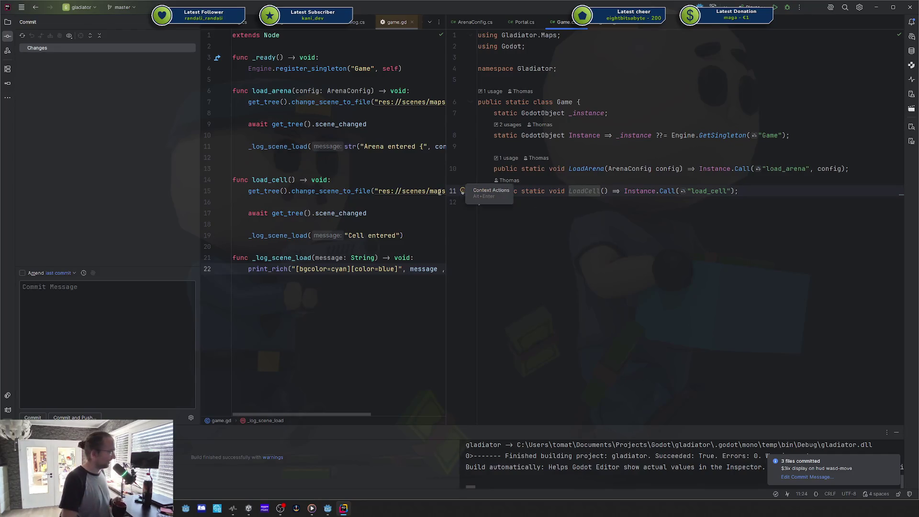
pyautogui.click(604, 237)
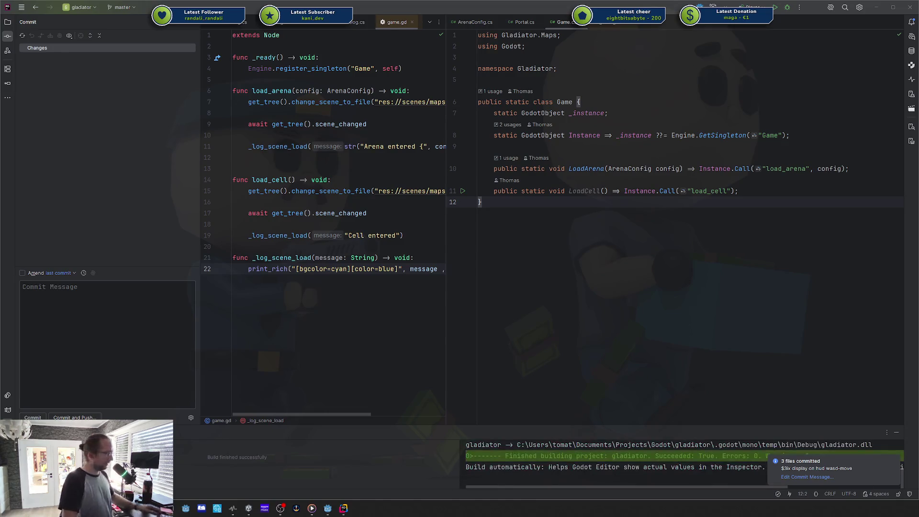
pyautogui.click(327, 508)
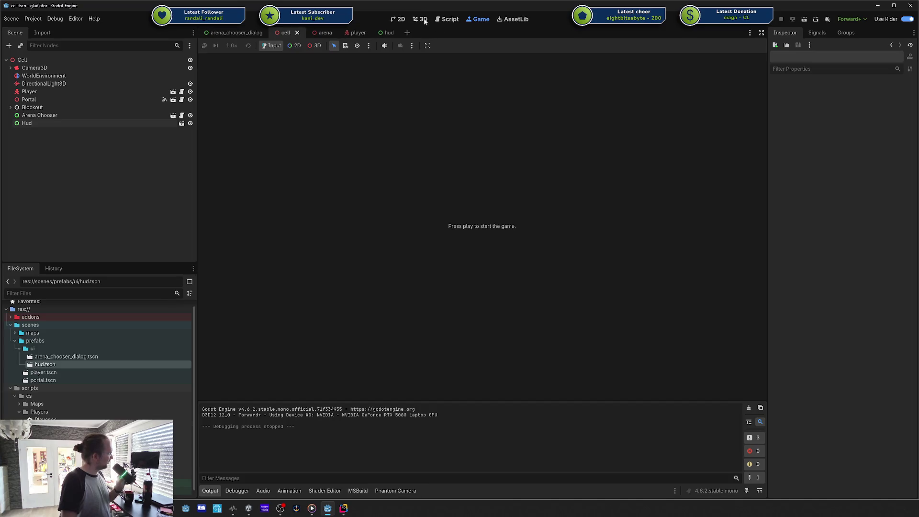
# - Show the cell scene in 3D and place the 'Internationalizing games' docs page beside the editor
pyautogui.click(421, 19)
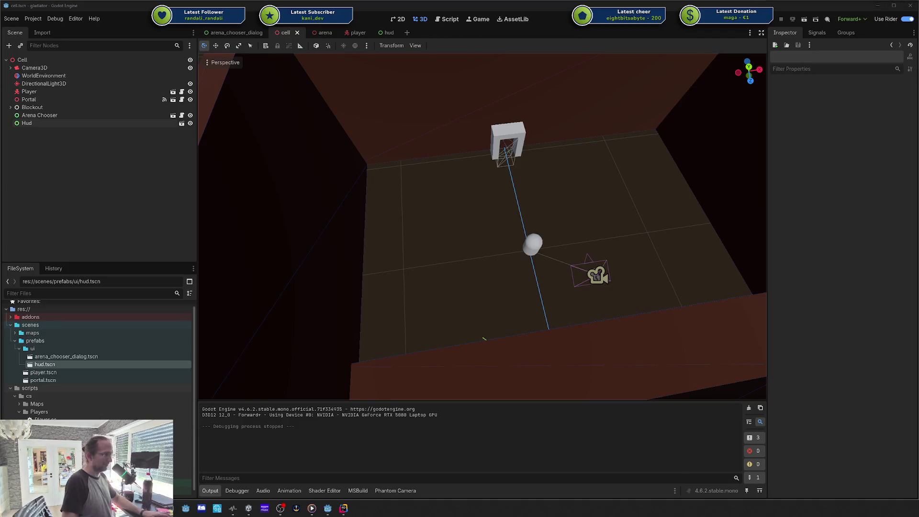
pyautogui.moveTo(918, 61)
pyautogui.mouseDown()
pyautogui.moveTo(572, 60)
pyautogui.moveTo(498, 53)
pyautogui.moveTo(441, 32)
pyautogui.mouseUp()
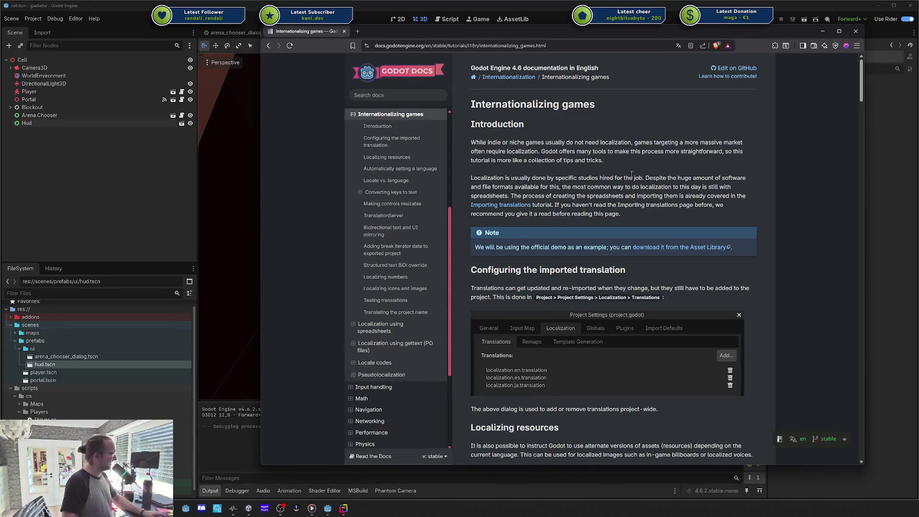
# - Scroll down the Internationalizing games page to the 'Locale vs. language' examples
pyautogui.scroll(-10, 775, 228)
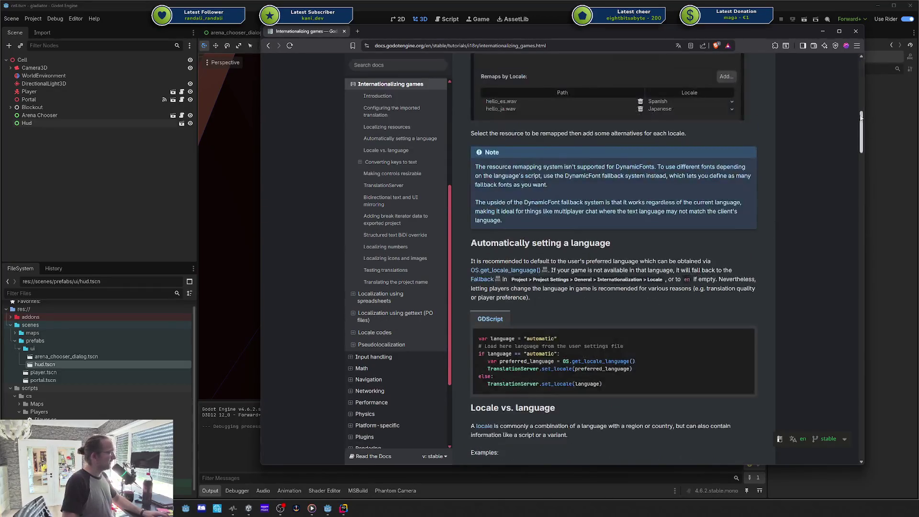
pyautogui.scroll(6, 765, 137)
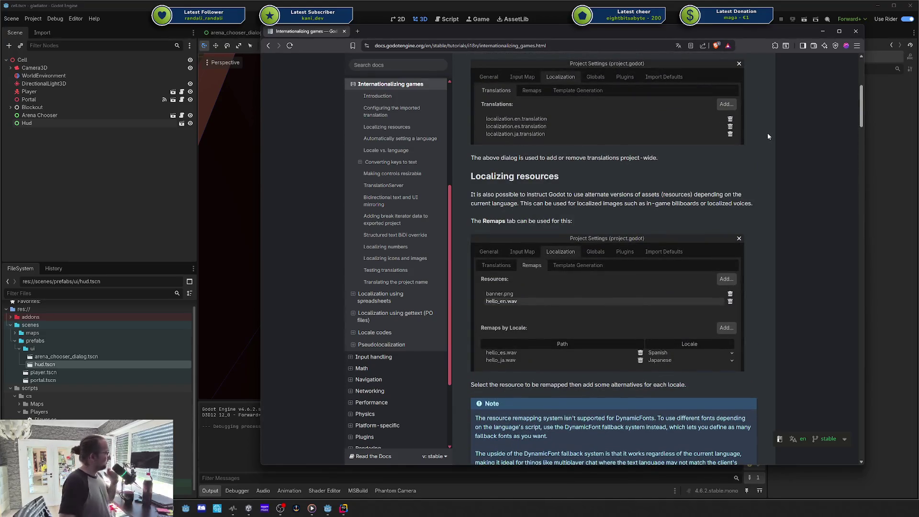
pyautogui.scroll(-6, 670, 171)
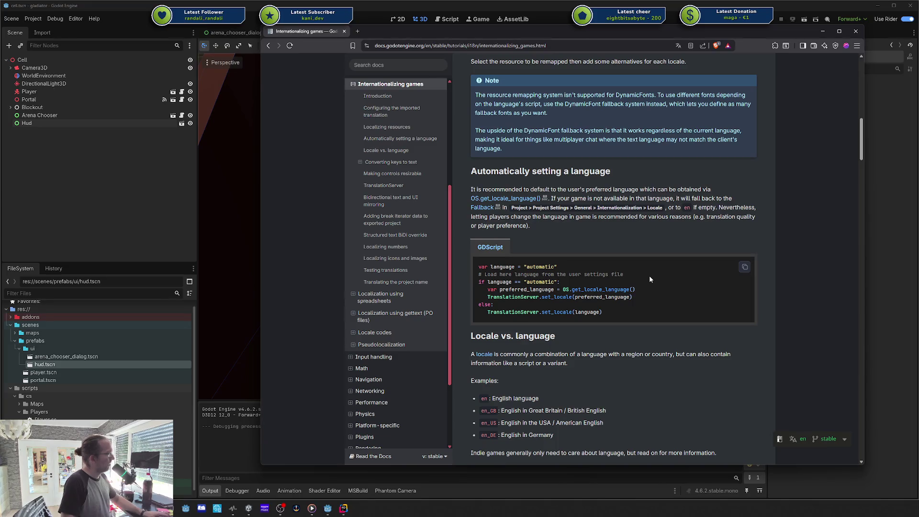
pyautogui.moveTo(647, 302); pyautogui.dragTo(594, 275)
pyautogui.click(593, 272)
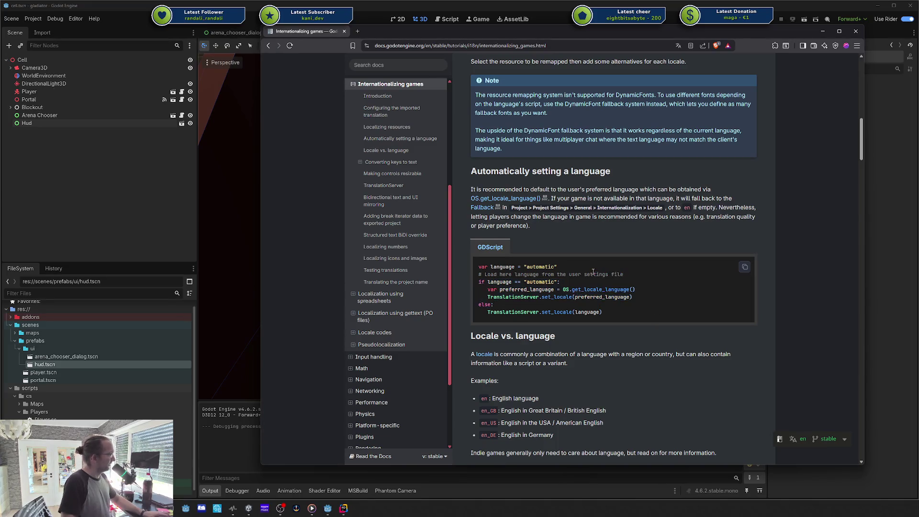
pyautogui.scroll(1, 589, 248)
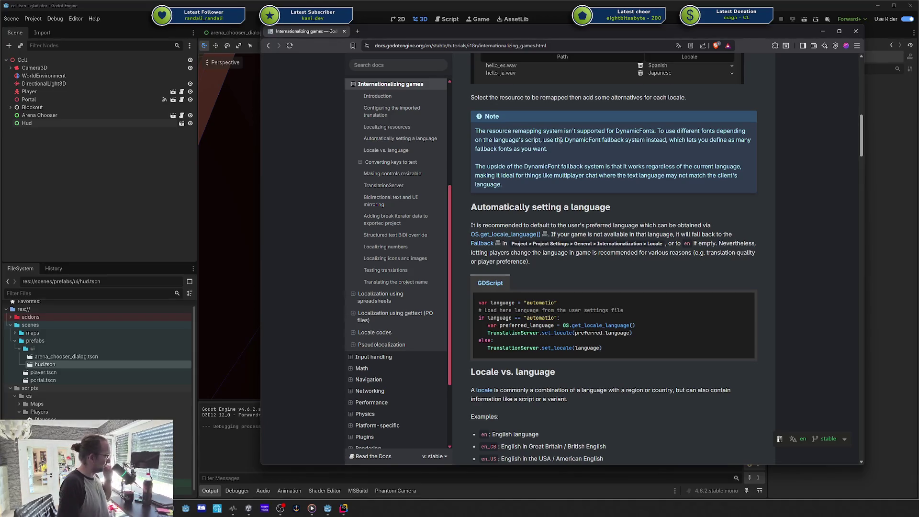
pyautogui.scroll(-2, 560, 140)
pyautogui.scroll(-3, 560, 142)
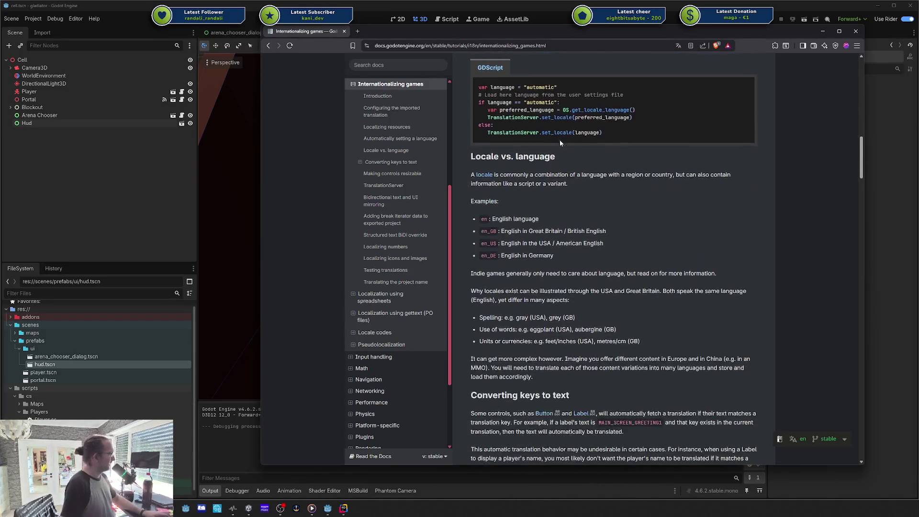
# - Copy the en_DE locale code for English in Germany via the right-click Copy (Kopieren)
pyautogui.moveTo(492, 219)
pyautogui.mouseDown()
pyautogui.moveTo(518, 220)
pyautogui.moveTo(527, 255)
pyautogui.moveTo(550, 256)
pyautogui.mouseUp()
pyautogui.click(526, 263)
pyautogui.click(553, 258)
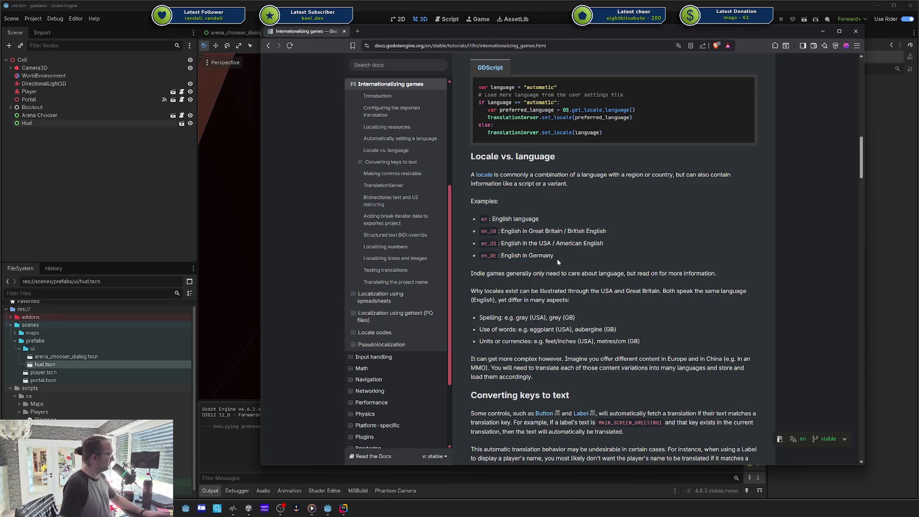
pyautogui.doubleClick(489, 256)
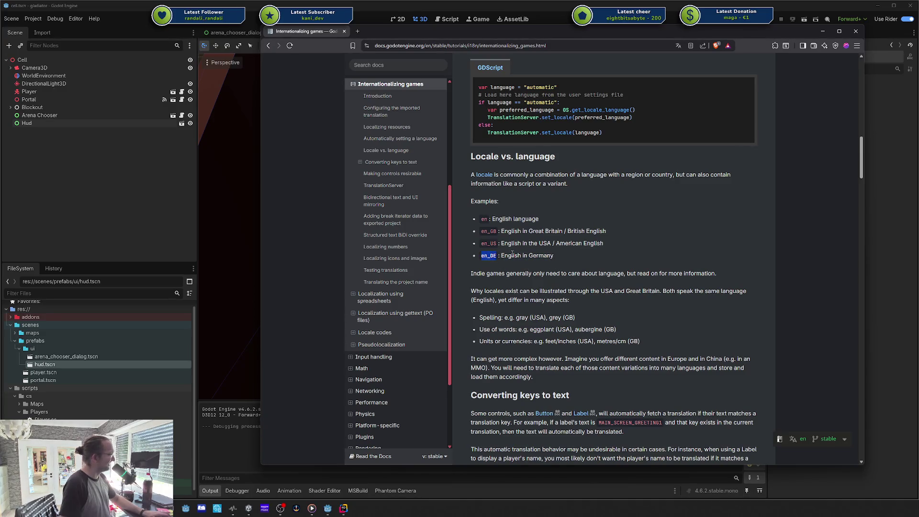
pyautogui.rightClick(496, 262)
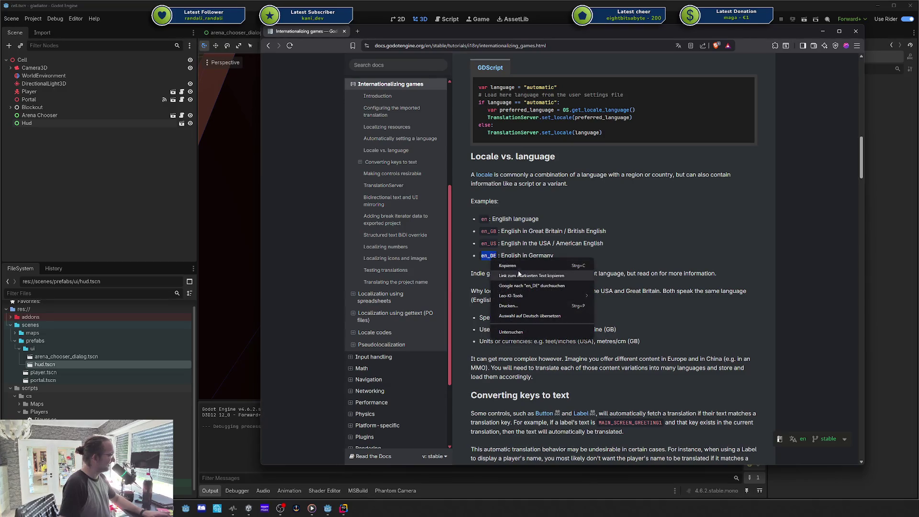
pyautogui.click(515, 275)
# - Highlight the 'en_DE : English in Germany' line and the word English while reading
pyautogui.scroll(-3, 530, 313)
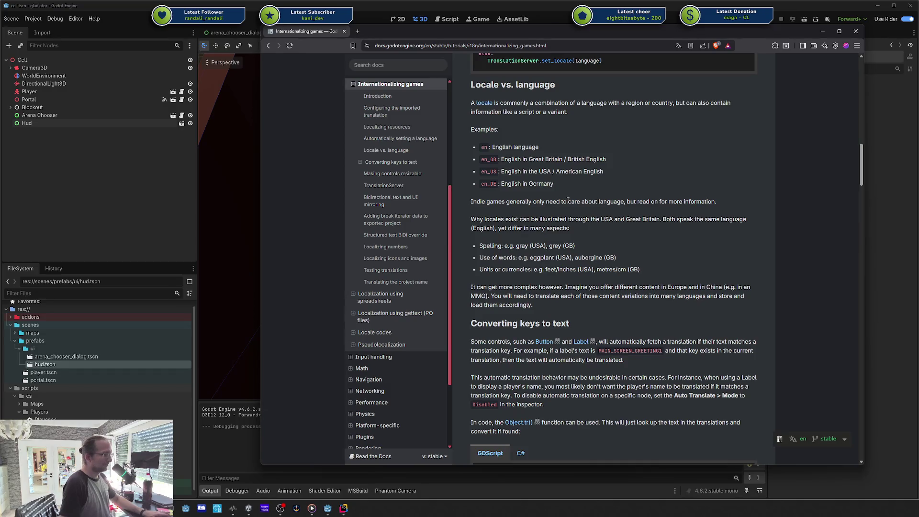
pyautogui.doubleClick(490, 185)
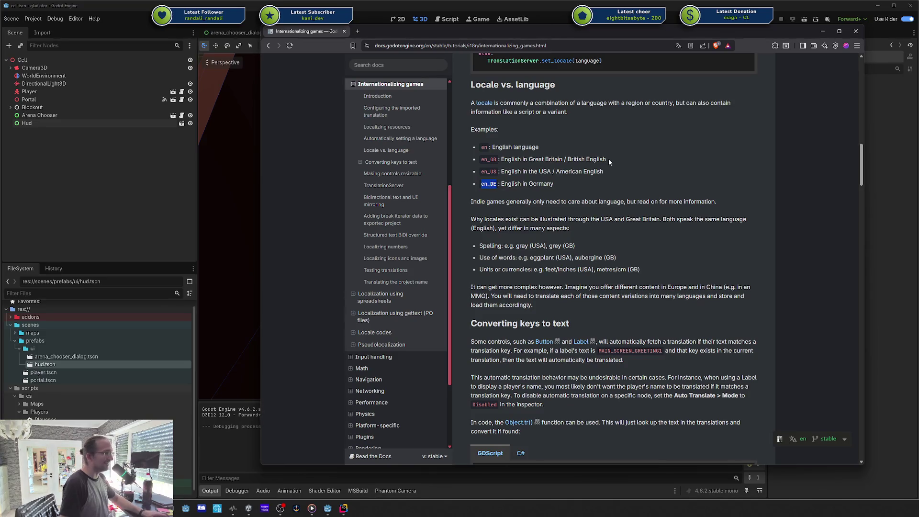
pyautogui.tripleClick(495, 184)
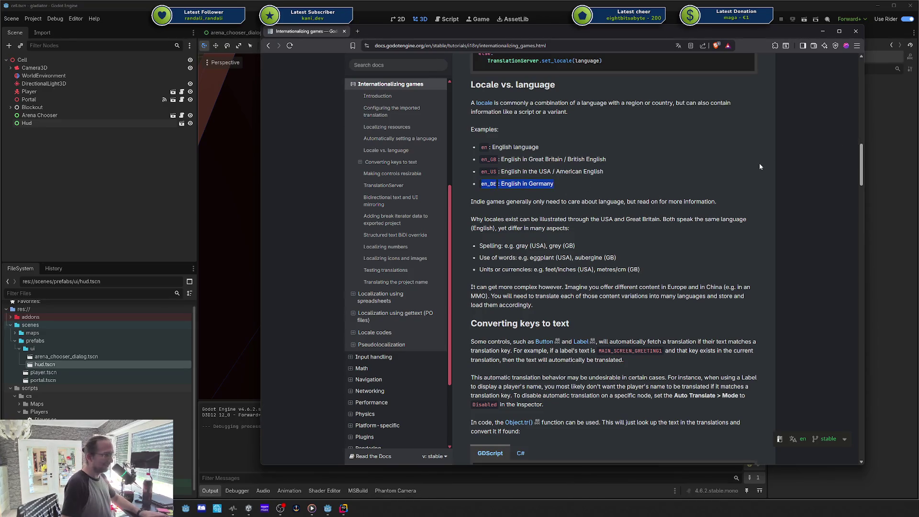
pyautogui.tripleClick(511, 184)
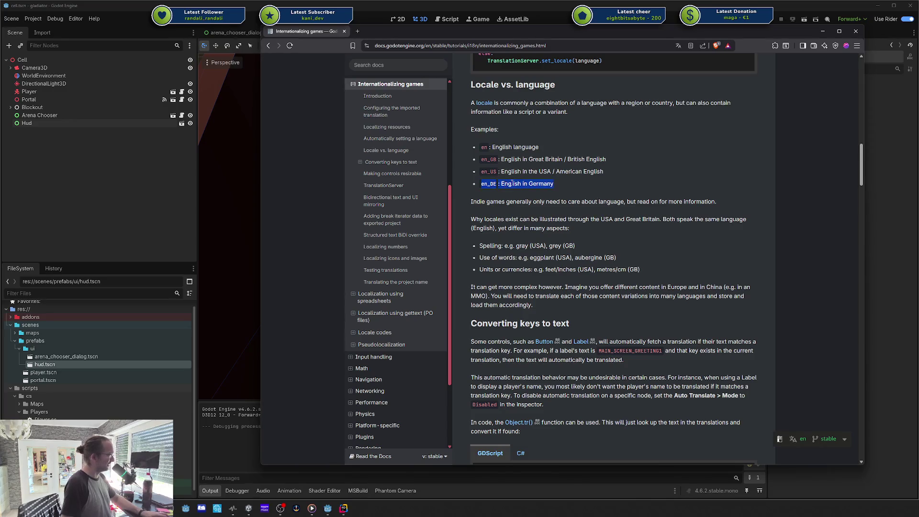
pyautogui.scroll(-2, 512, 184)
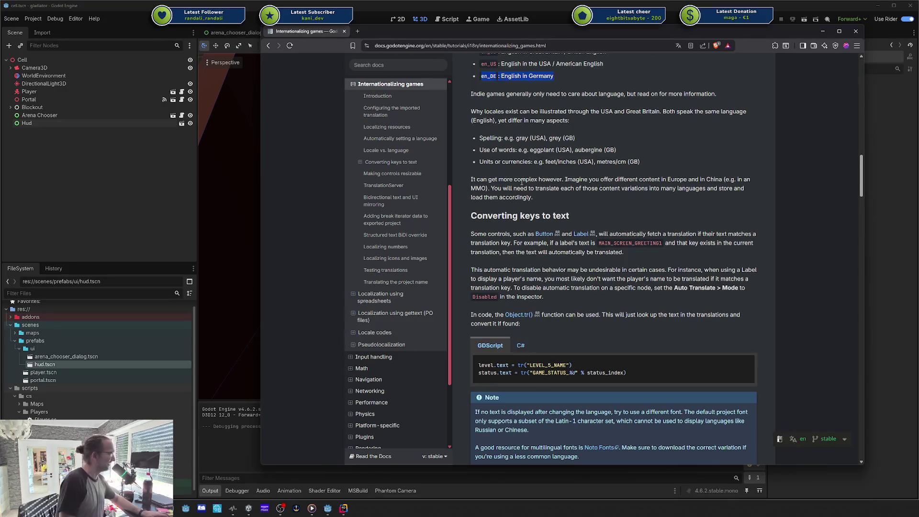
pyautogui.scroll(1, 521, 181)
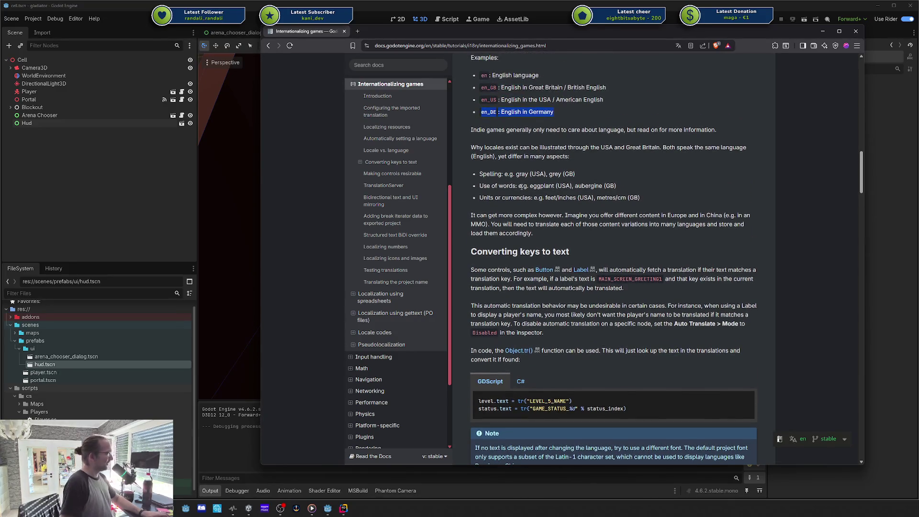
pyautogui.click(502, 111)
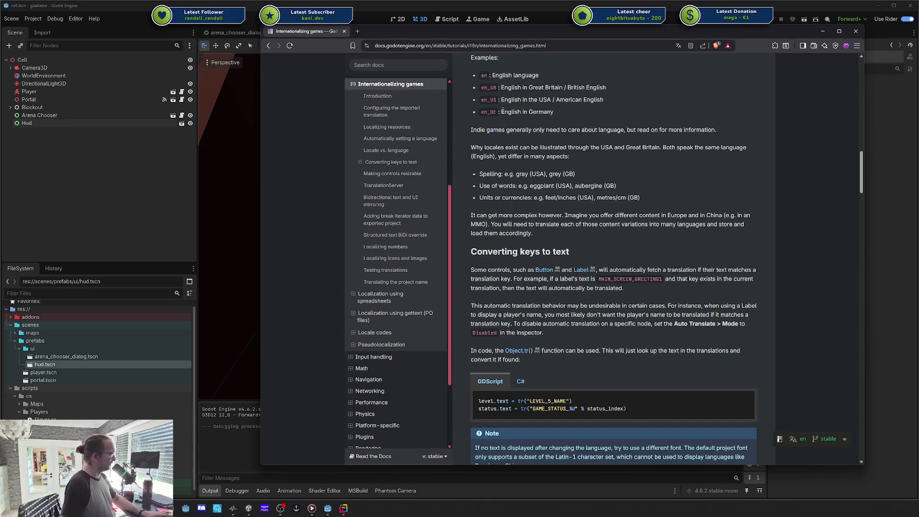
pyautogui.tripleClick(508, 113)
pyautogui.click(609, 109)
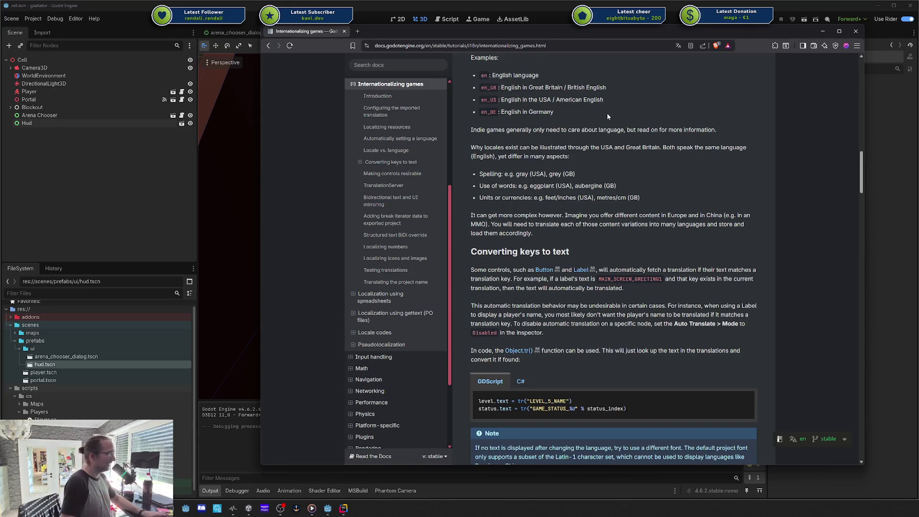
pyautogui.moveTo(512, 113); pyautogui.dragTo(536, 113)
pyautogui.doubleClick(511, 112)
pyautogui.click(520, 111)
pyautogui.tripleClick(526, 111)
pyautogui.click(513, 112)
pyautogui.scroll(-2, 514, 132)
pyautogui.scroll(2, 513, 132)
pyautogui.moveTo(480, 113)
pyautogui.mouseDown()
pyautogui.moveTo(570, 112)
pyautogui.moveTo(475, 110)
pyautogui.mouseUp()
pyautogui.click(495, 110)
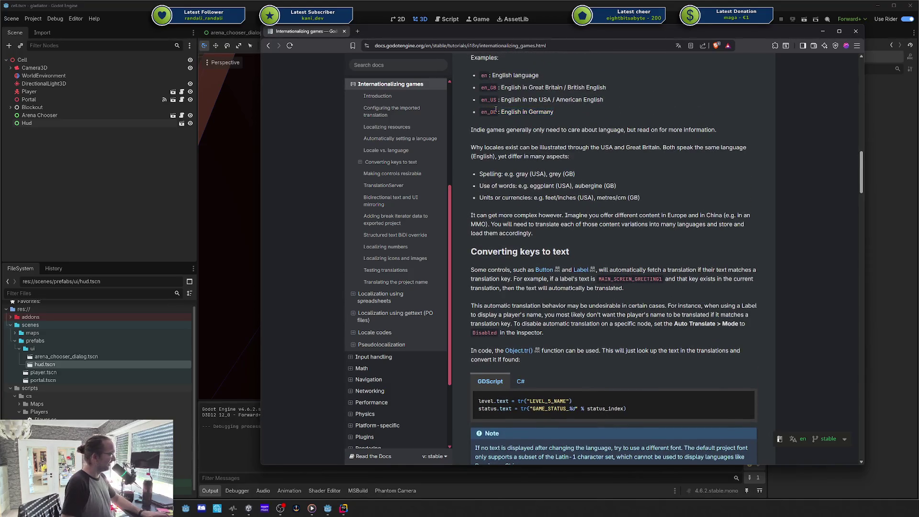
# - Reselect the en_DE code and its full line again, then clear the selection
pyautogui.scroll(3, 508, 142)
pyautogui.moveTo(543, 220)
pyautogui.mouseDown()
pyautogui.moveTo(474, 144)
pyautogui.moveTo(496, 228)
pyautogui.moveTo(508, 220)
pyautogui.mouseUp()
pyautogui.tripleClick(509, 218)
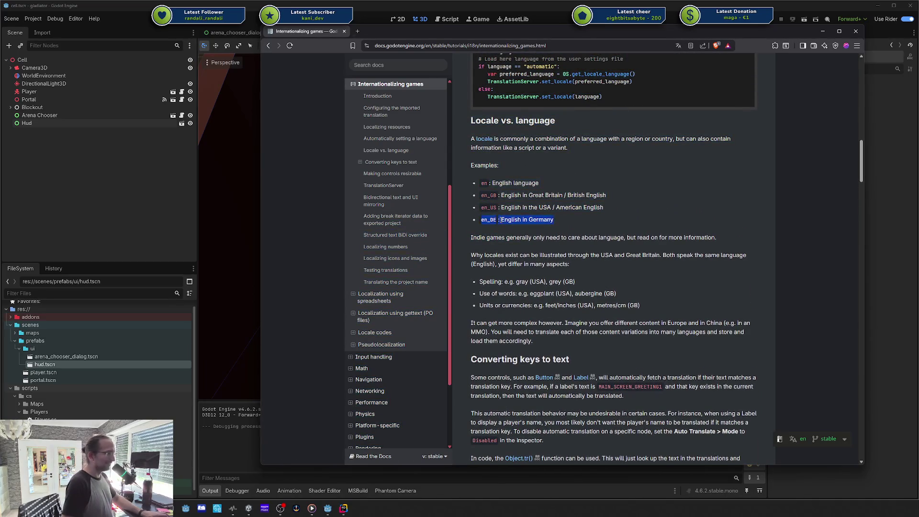
pyautogui.click(509, 218)
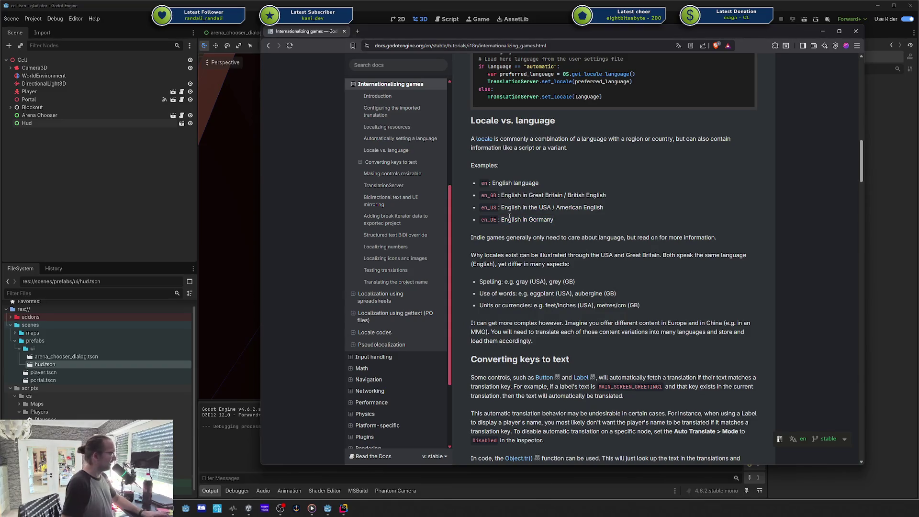
pyautogui.scroll(-1, 509, 218)
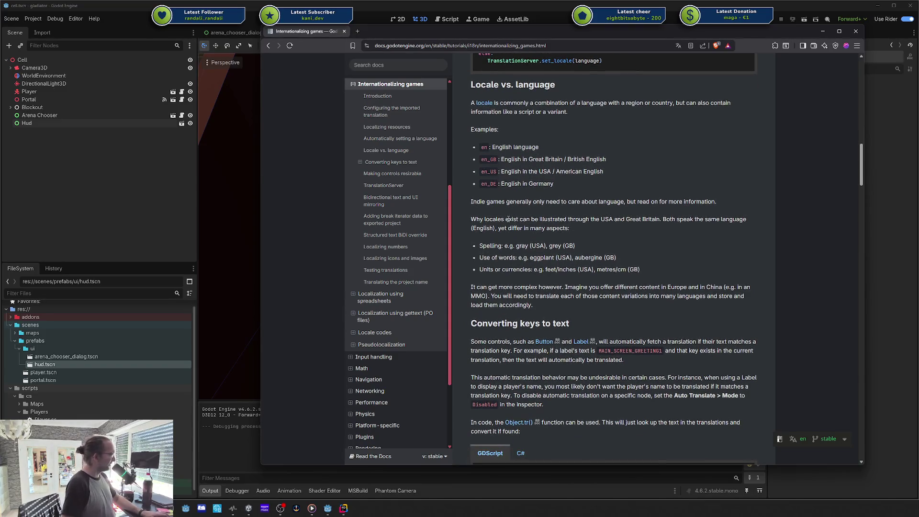
pyautogui.scroll(-1, 508, 218)
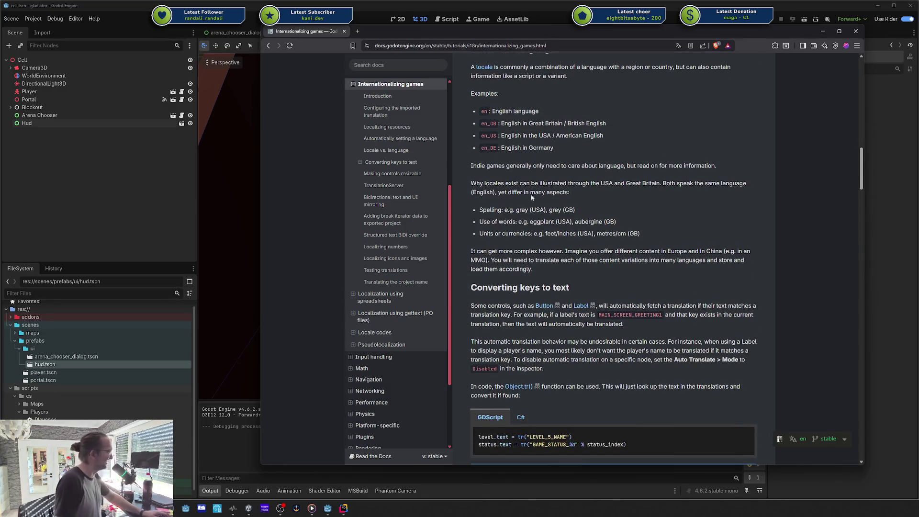
pyautogui.tripleClick(521, 147)
pyautogui.click(501, 150)
pyautogui.doubleClick(493, 150)
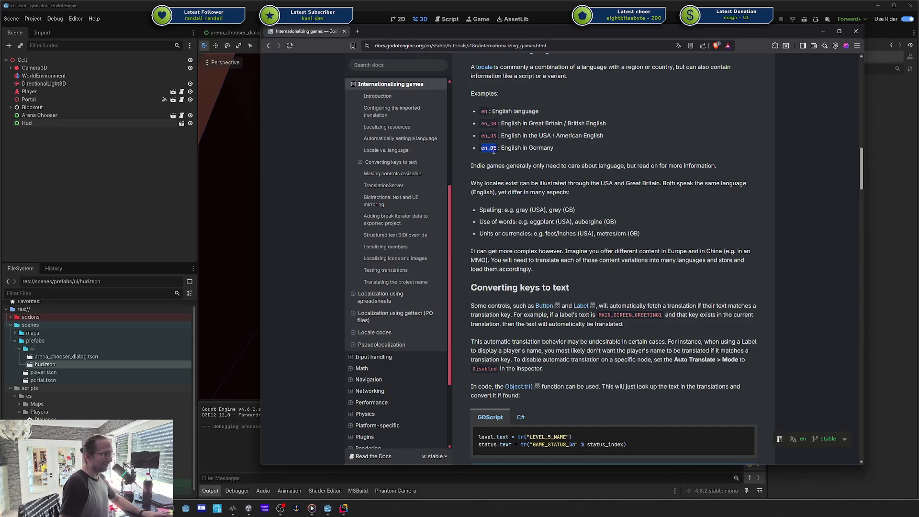
pyautogui.click(495, 151)
pyautogui.doubleClick(493, 149)
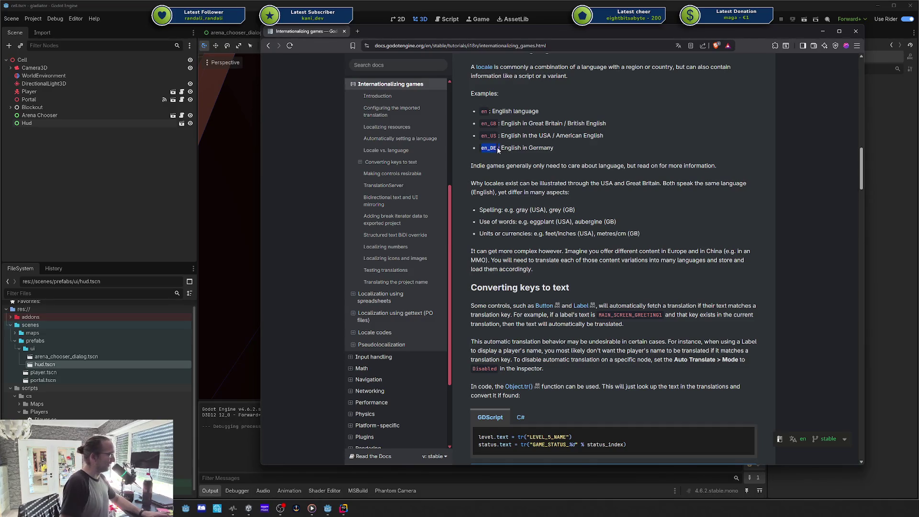
pyautogui.click(493, 149)
pyautogui.tripleClick(494, 149)
pyautogui.click(498, 148)
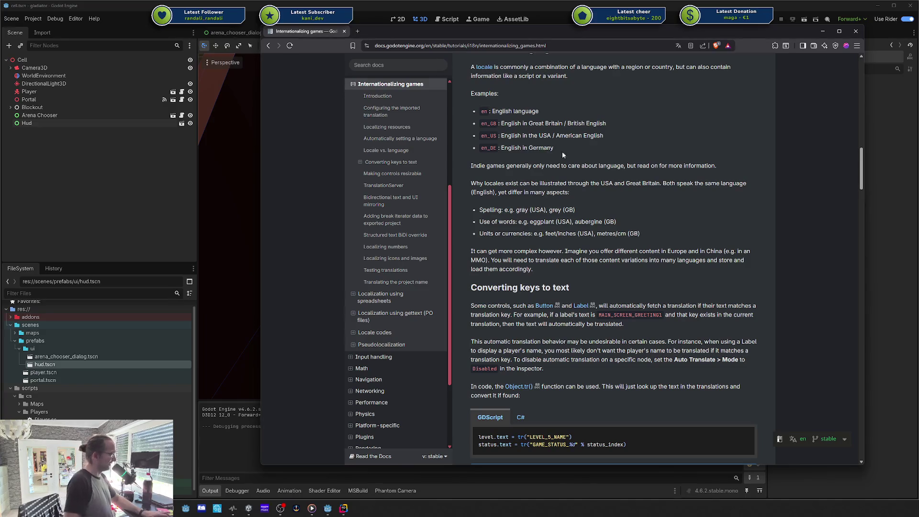
pyautogui.tripleClick(489, 148)
pyautogui.scroll(-1, 598, 153)
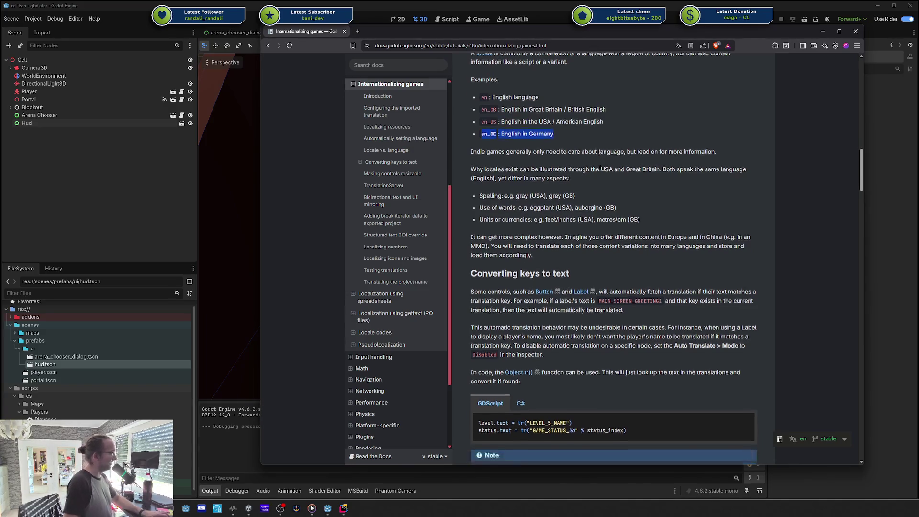
pyautogui.click(591, 157)
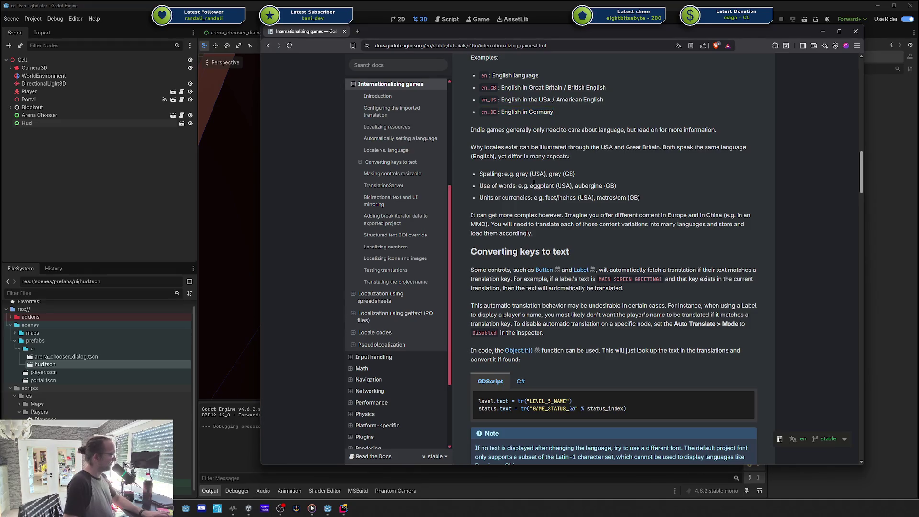
# - Highlight the two tr() translation code lines in the sample
pyautogui.scroll(-3, 546, 189)
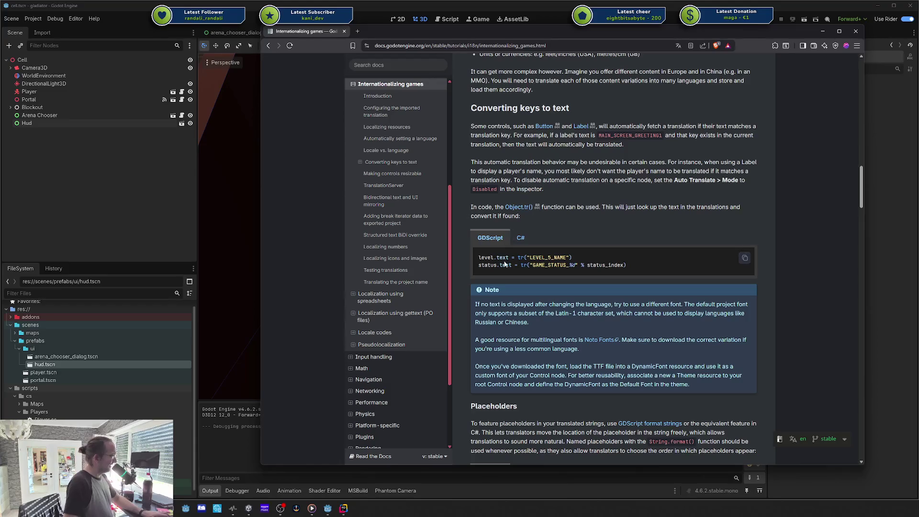
pyautogui.moveTo(508, 257); pyautogui.dragTo(550, 265)
pyautogui.click(551, 265)
# - Jump to the TranslationServer section, then open the Localization using spreadsheets page
pyautogui.scroll(-3, 553, 266)
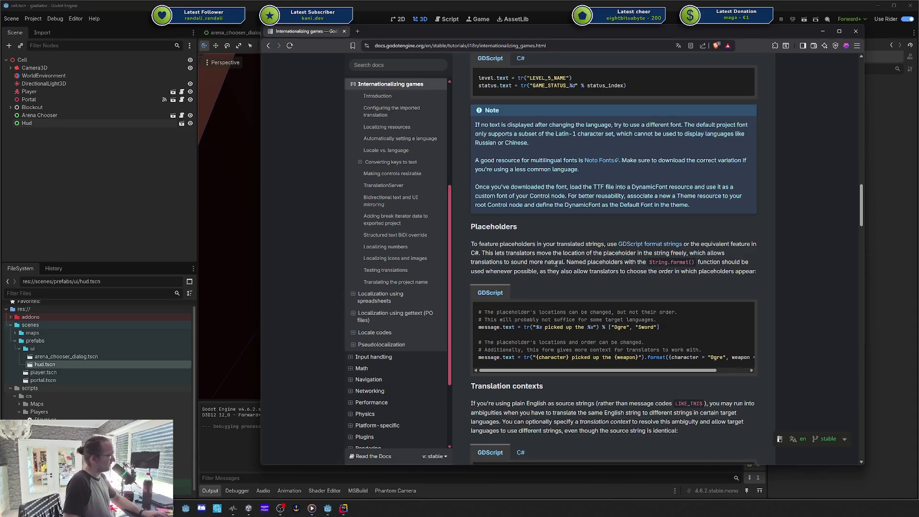
pyautogui.scroll(-8, 556, 264)
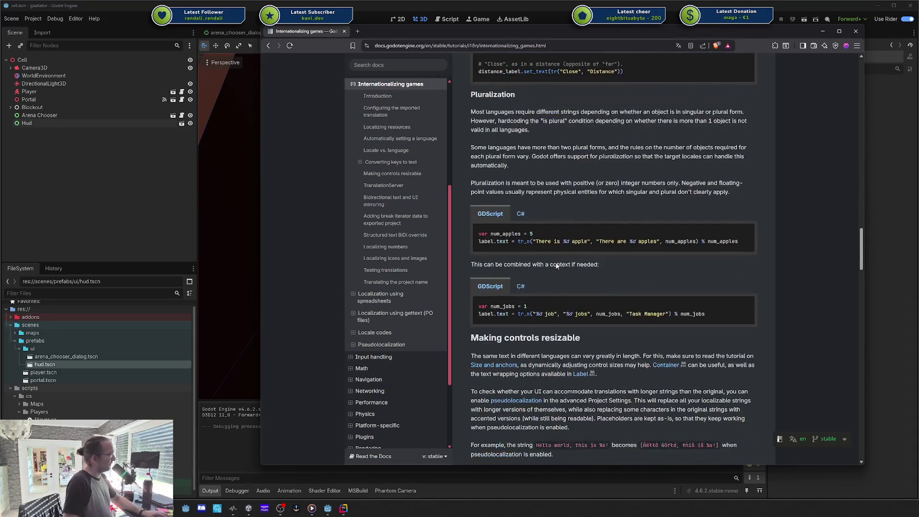
pyautogui.scroll(-6, 555, 264)
pyautogui.scroll(8, 548, 261)
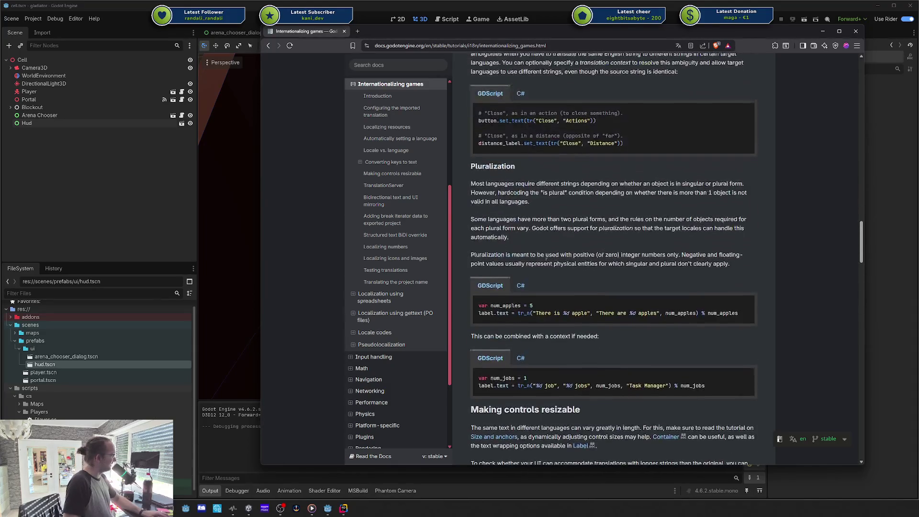
pyautogui.click(383, 185)
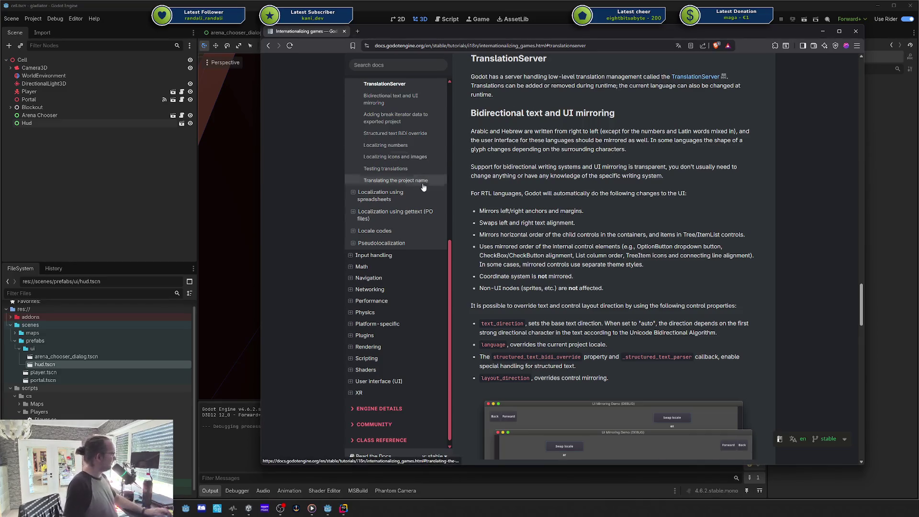
pyautogui.click(408, 200)
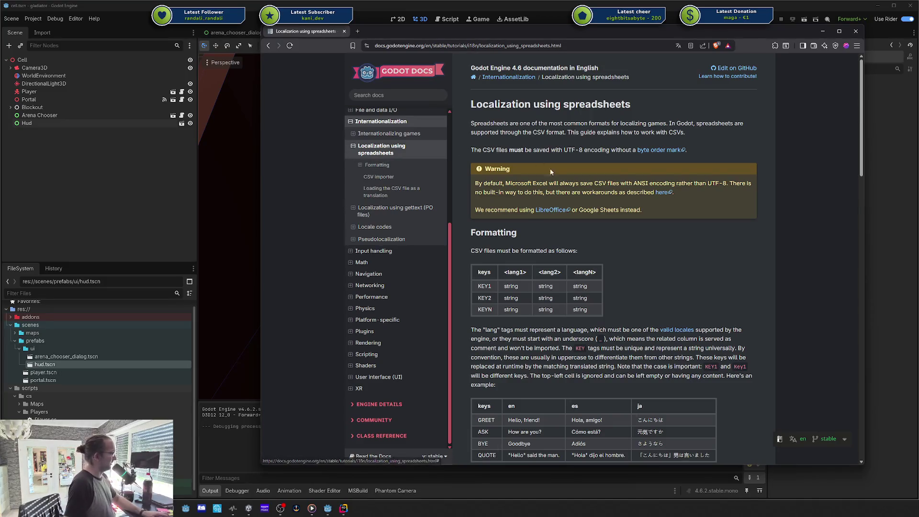
# - Read the spreadsheets page's CSV format and import details down to the bottom
pyautogui.scroll(-2, 555, 173)
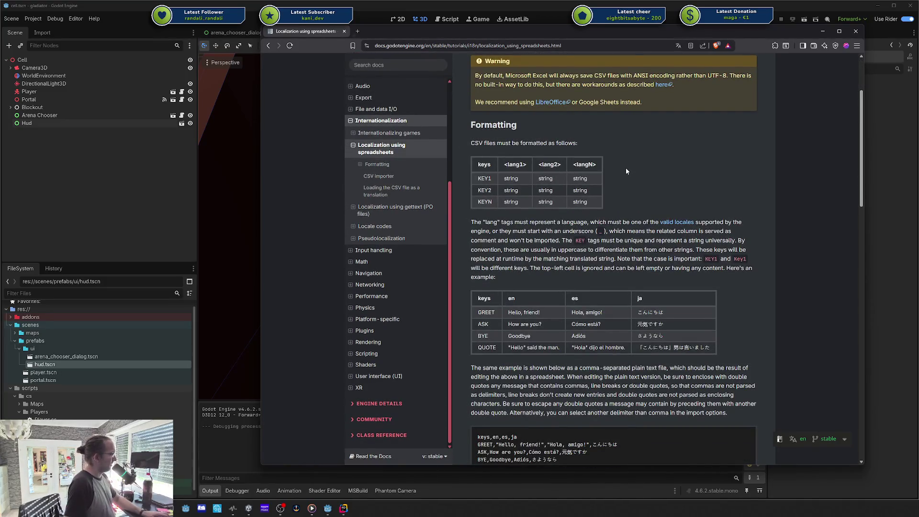
pyautogui.scroll(2, 626, 170)
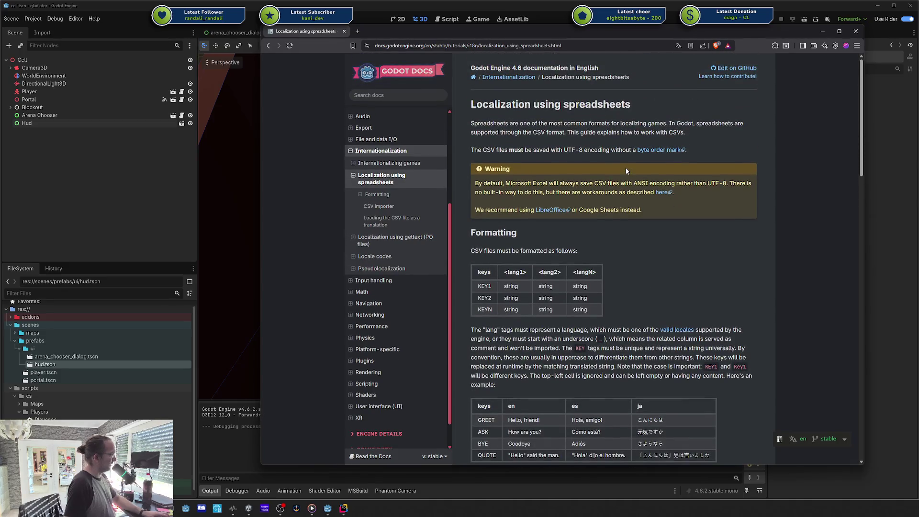
pyautogui.moveTo(487, 124); pyautogui.dragTo(563, 123)
pyautogui.click(567, 129)
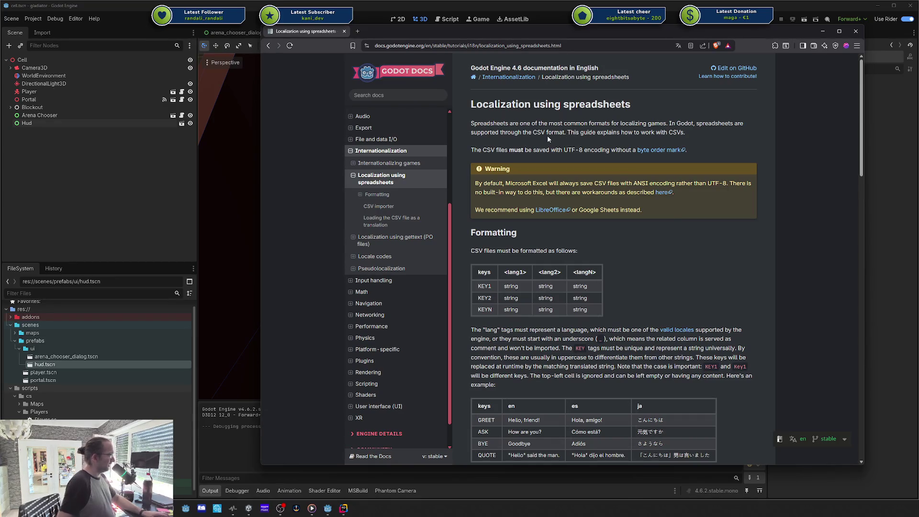
pyautogui.scroll(-3, 548, 138)
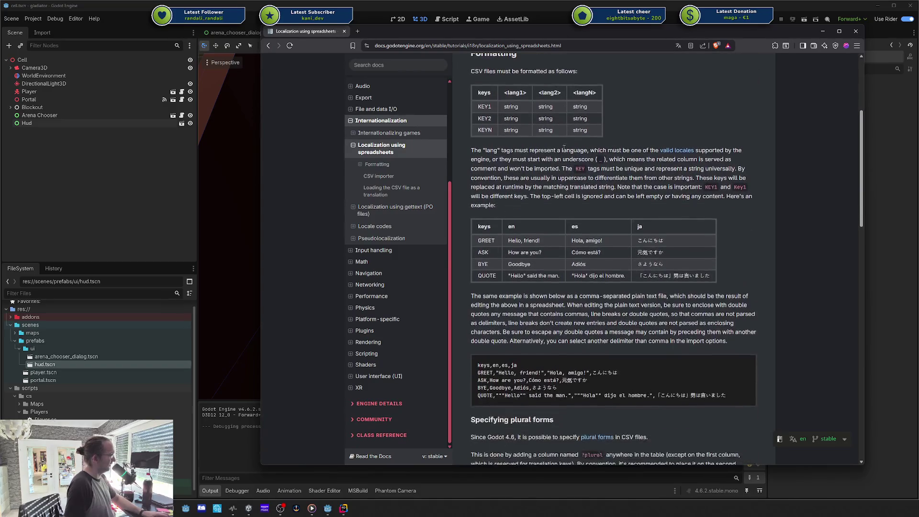
pyautogui.scroll(-4, 568, 149)
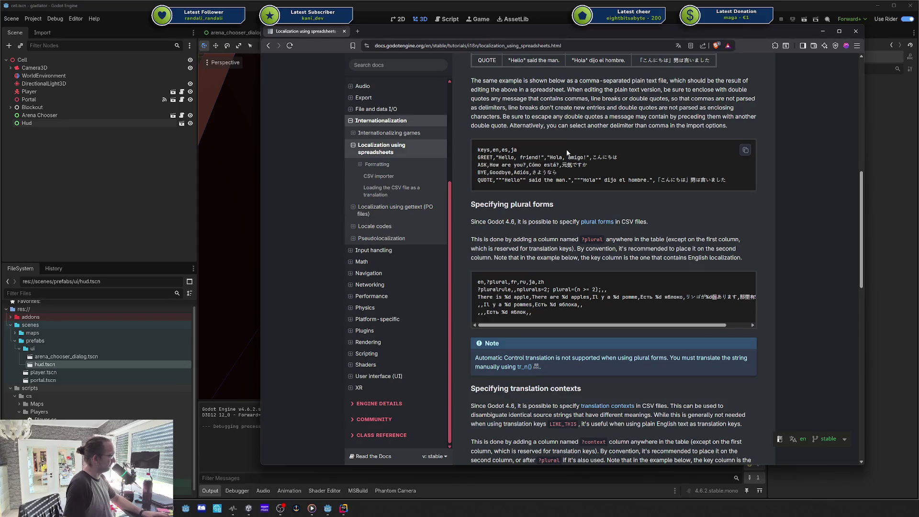
pyautogui.scroll(-7, 566, 152)
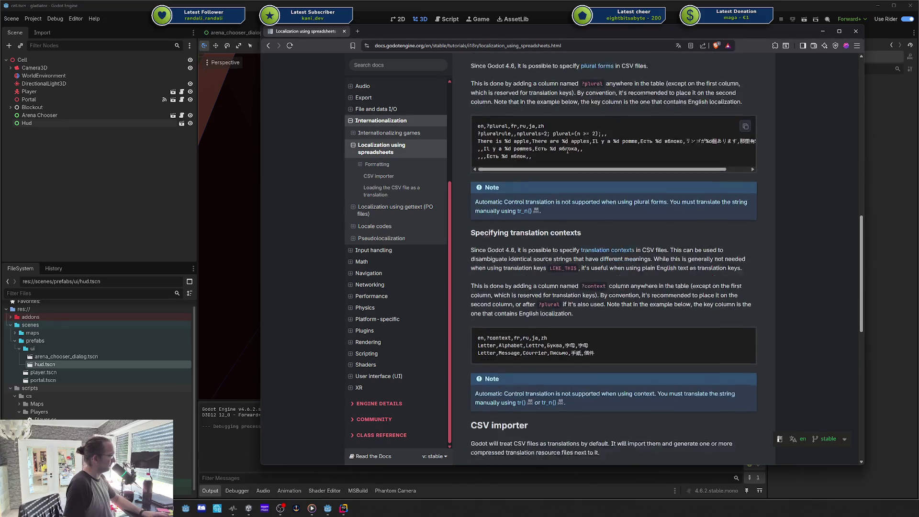
pyautogui.scroll(-5, 566, 151)
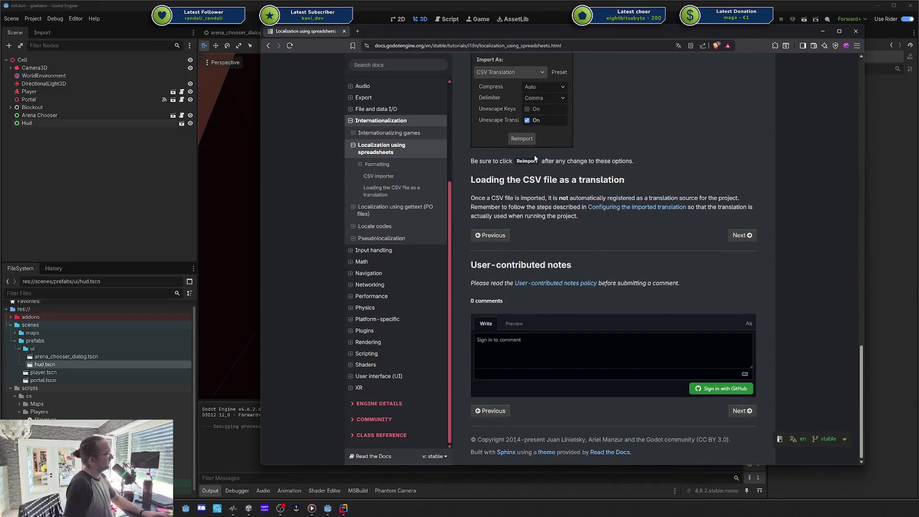
# - Collapse the spreadsheets outline entry and toggle the gettext page's subsections
pyautogui.click(354, 146)
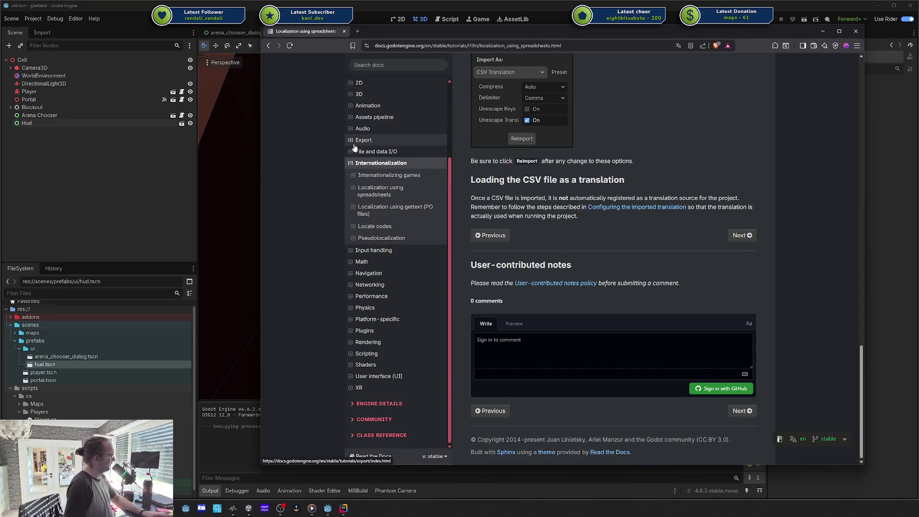
pyautogui.click(354, 208)
pyautogui.click(354, 208)
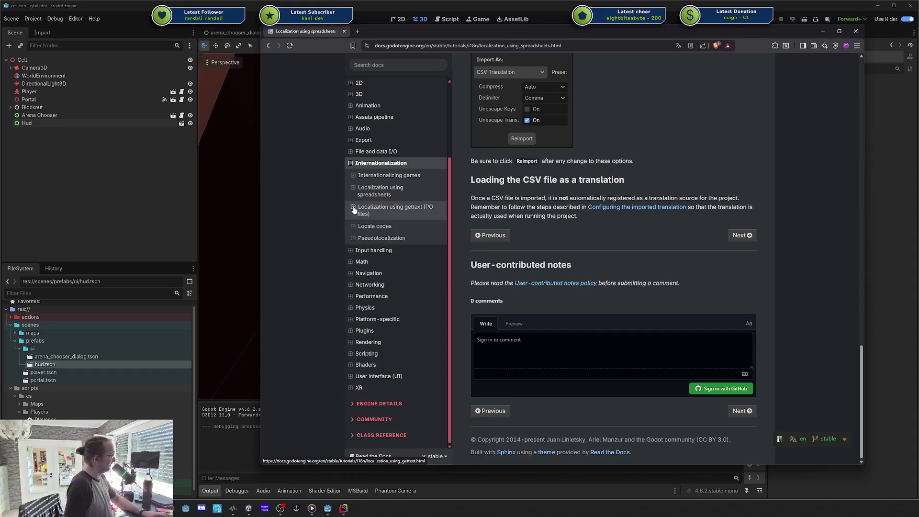
# - Read the gettext (PO files) page past the messages.pot example to extracting localizable strings
pyautogui.click(402, 210)
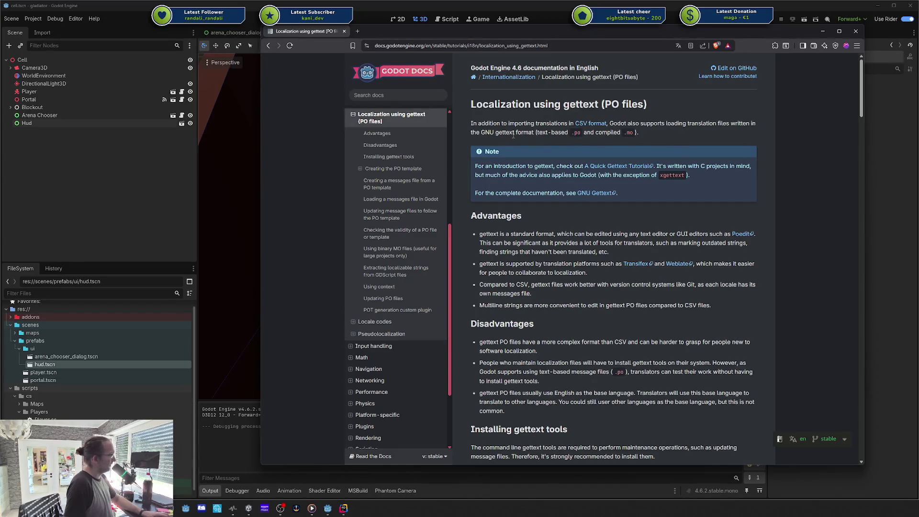
pyautogui.scroll(-8, 599, 130)
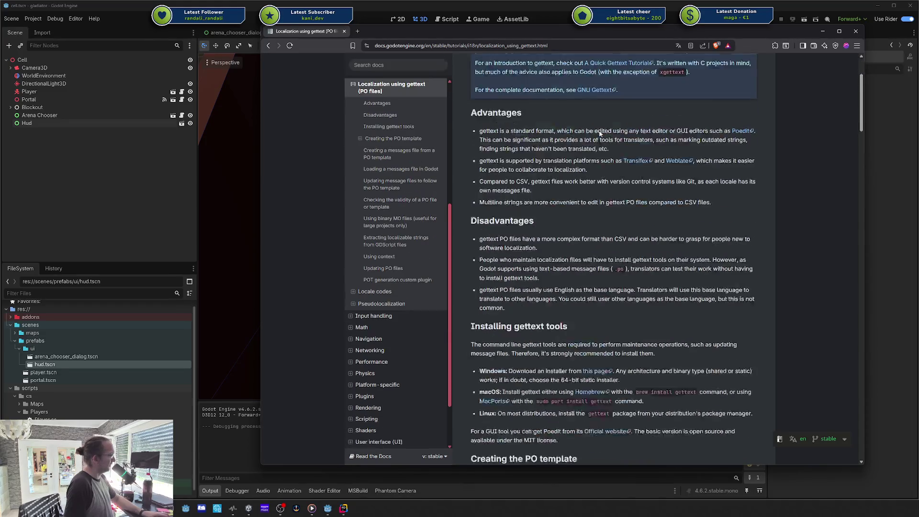
pyautogui.scroll(-8, 599, 130)
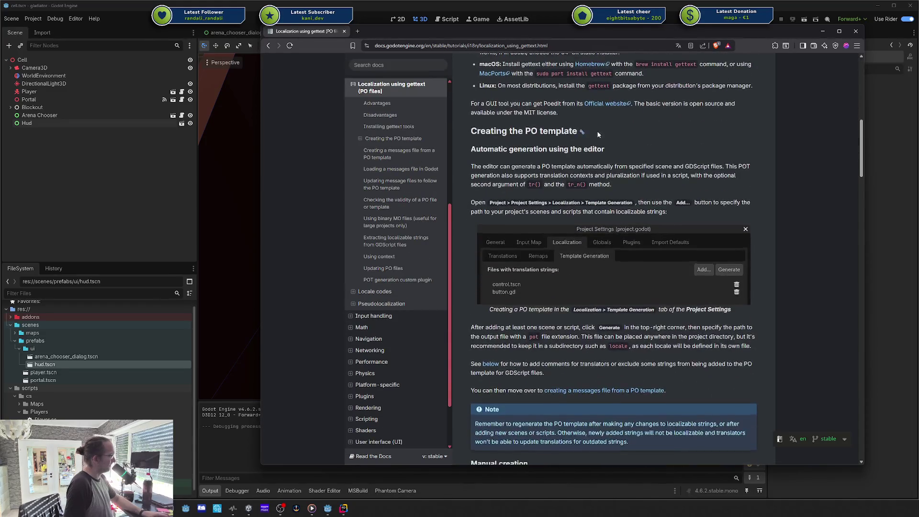
pyautogui.scroll(-1, 595, 131)
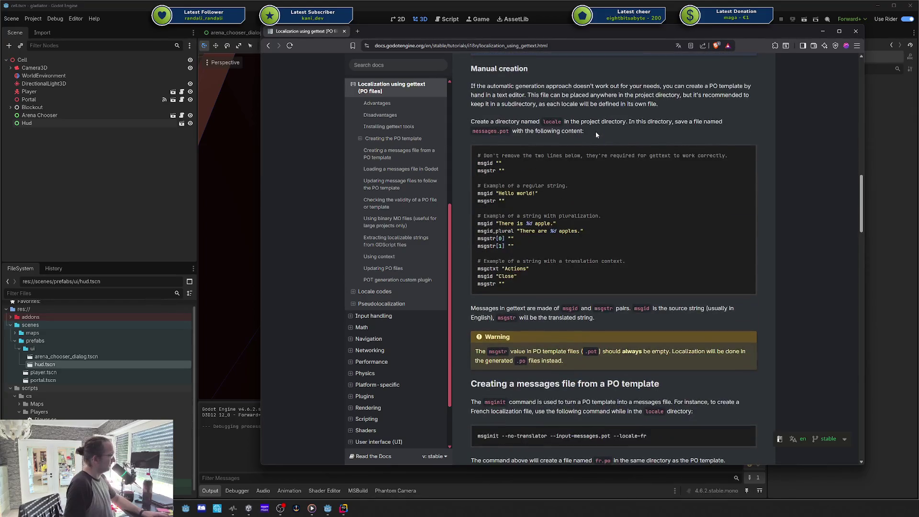
pyautogui.moveTo(507, 285)
pyautogui.mouseDown()
pyautogui.moveTo(478, 214)
pyautogui.moveTo(488, 155)
pyautogui.mouseUp()
pyautogui.click(488, 155)
pyautogui.scroll(-2, 497, 156)
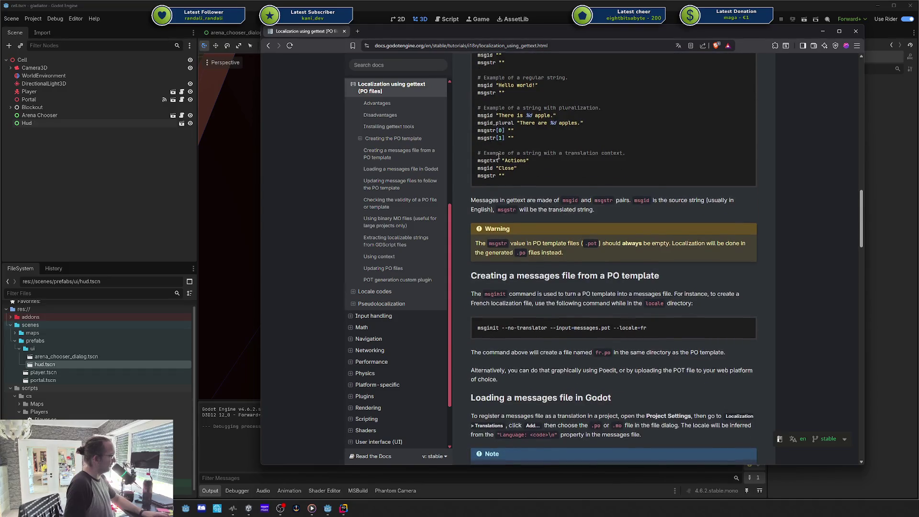
pyautogui.scroll(-1, 498, 156)
pyautogui.scroll(2, 498, 156)
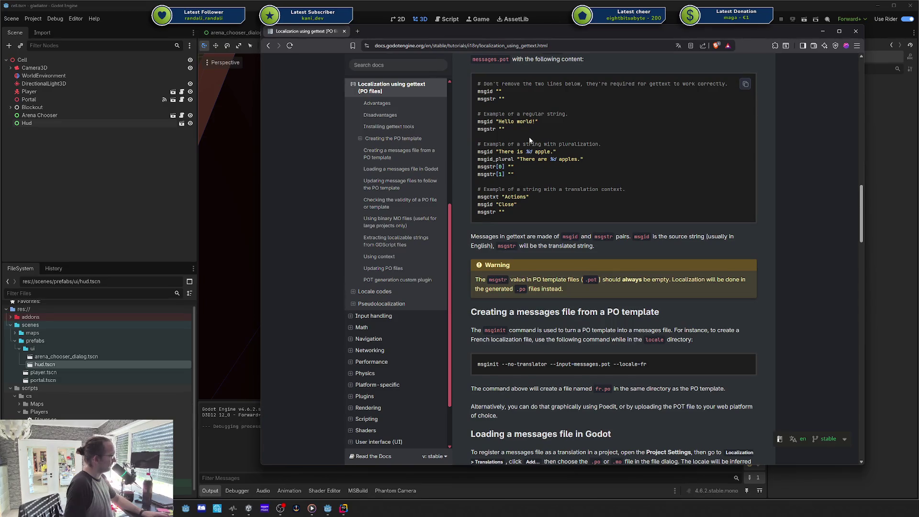
pyautogui.scroll(-8, 527, 171)
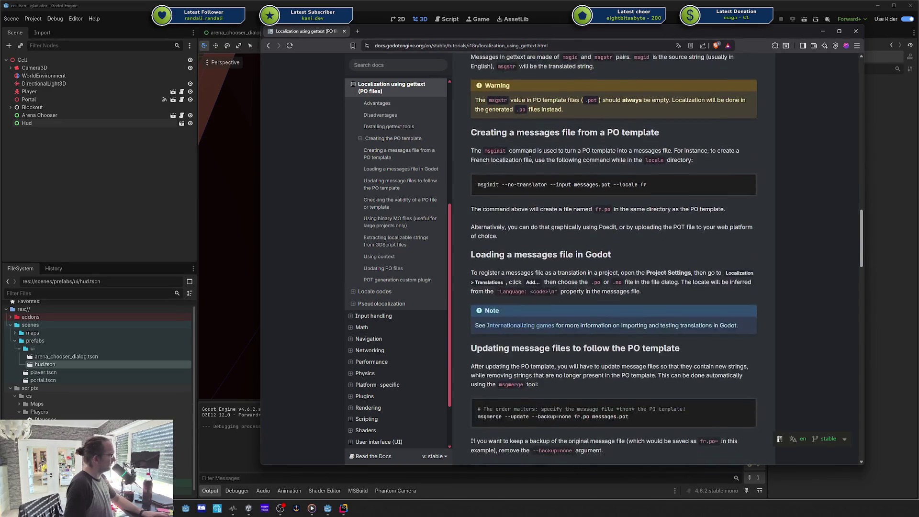
pyautogui.scroll(-20, 530, 153)
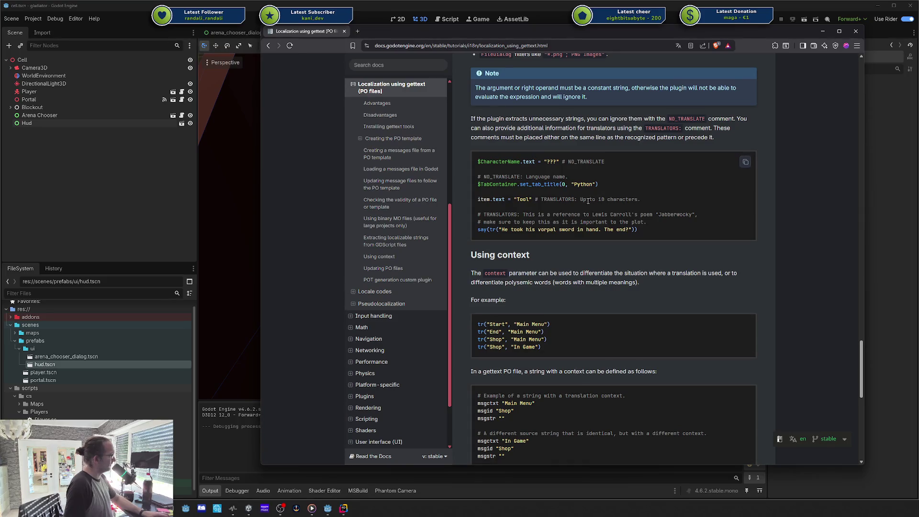
pyautogui.scroll(3, 542, 213)
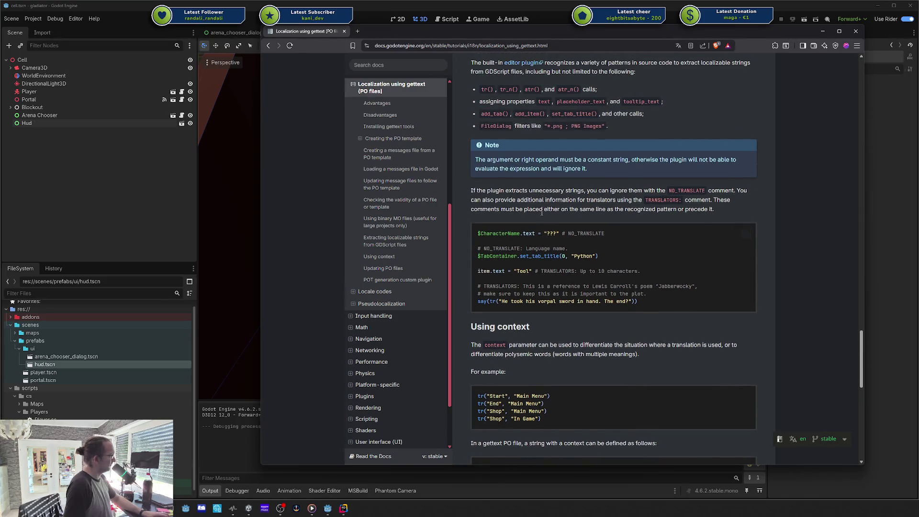